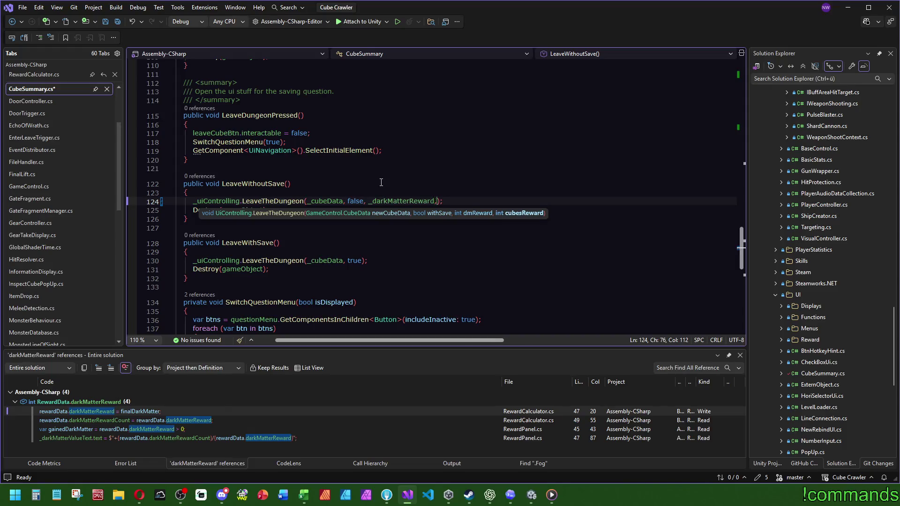
Add the _darkMatterReward and _cubesReward arguments to the LeaveTheDungeon call on line 124.
text(_cube)
key(Tab)
key(End)
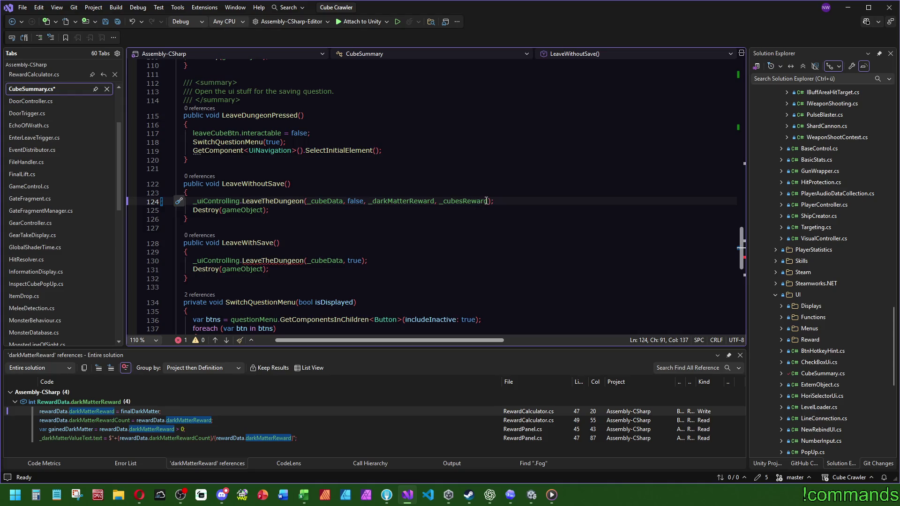
Copy the reward arguments after 'true' in the line 130 call, then open LeaveTheDungeon's definition.
drag(488, 202, 366, 202)
key(ctrl+c)
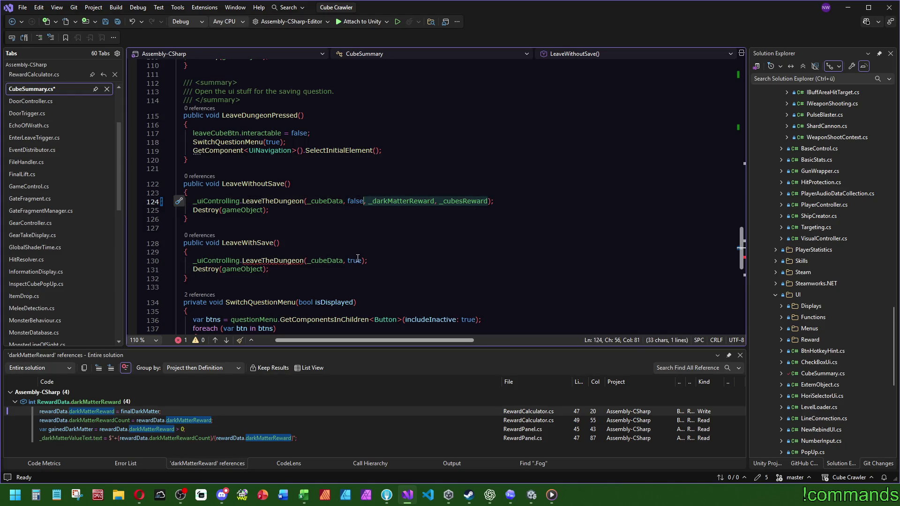
click(362, 261)
key(ctrl+v)
click(375, 168)
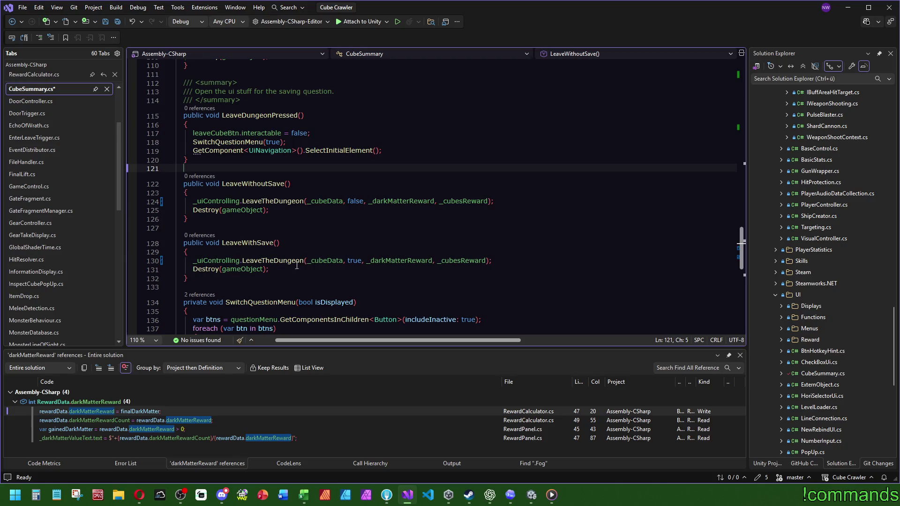
ctrl+click(299, 261)
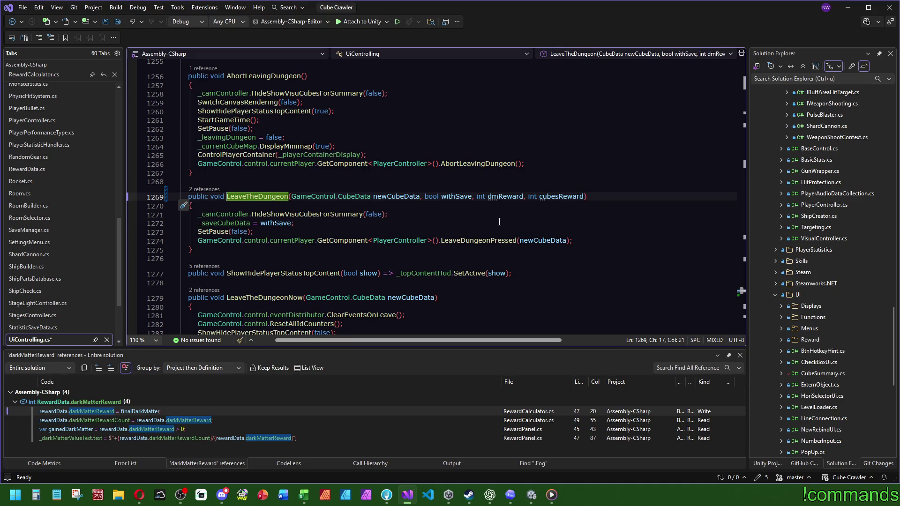
Inspect LeaveDungeonPressed, then cut the 'Save rewards to profile' comment out of LeaveTheDungeonNow.
click(474, 240)
key(F12)
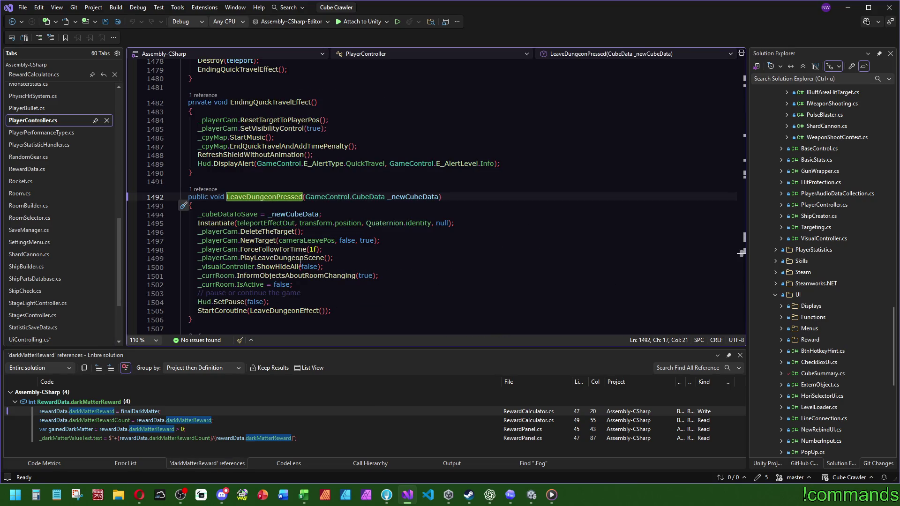
key(ctrl+minus)
key(ctrl+minus)
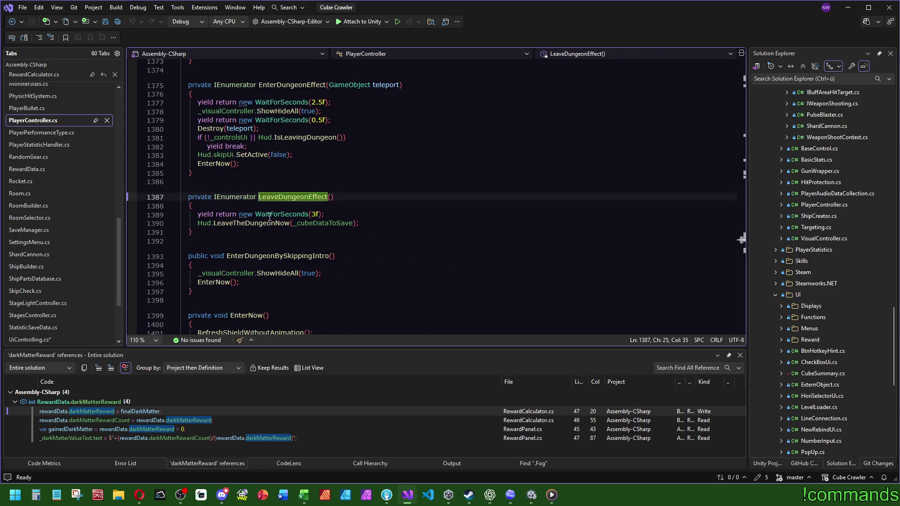
scroll(409, 176, down, 2)
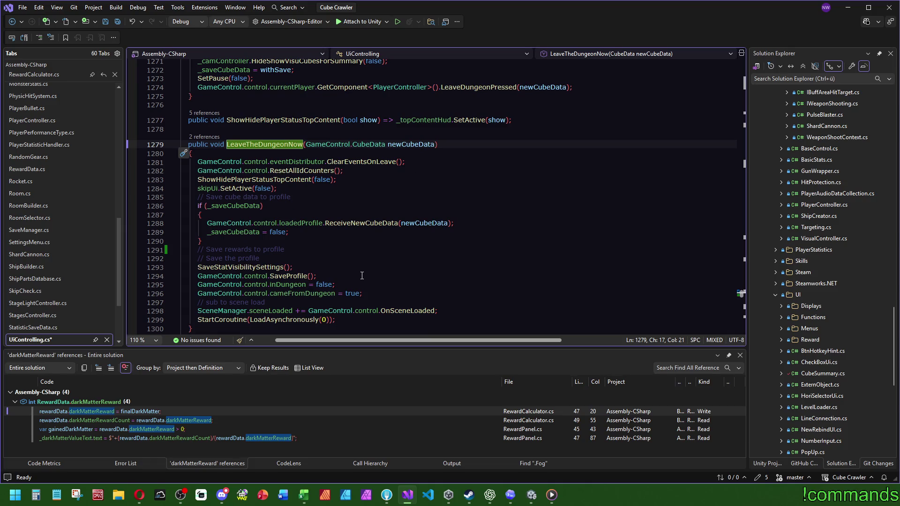
click(298, 255)
key(shift+Up)
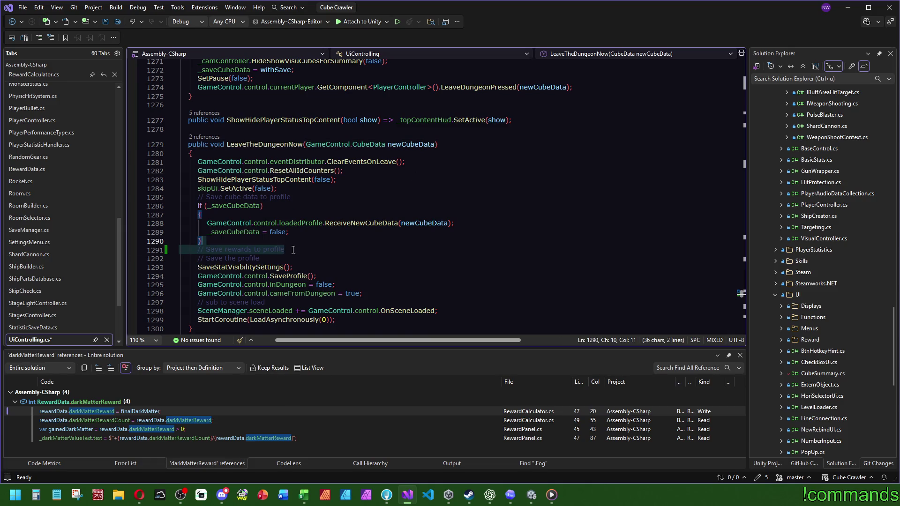
key(Delete)
Paste the 'Save rewards to profile' comment at the start of LeaveTheDungeon.
scroll(327, 252, up, 6)
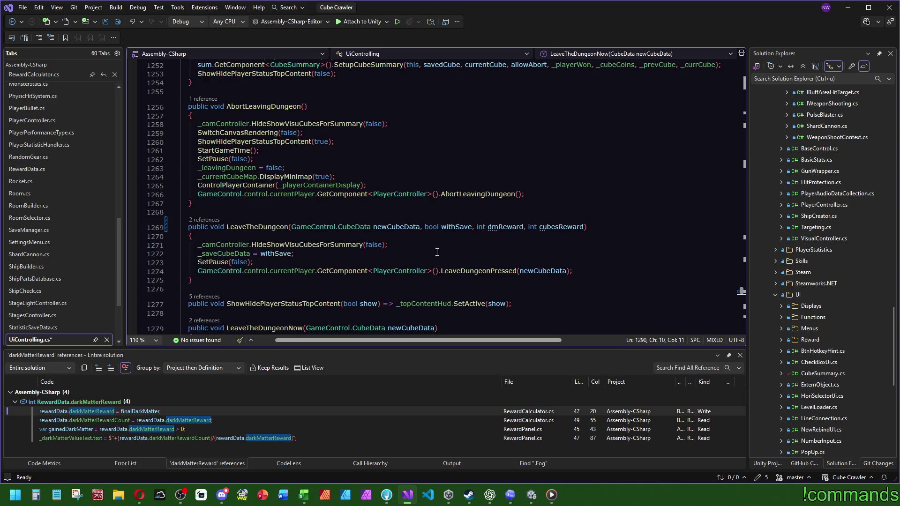
click(245, 237)
key(ctrl+v)
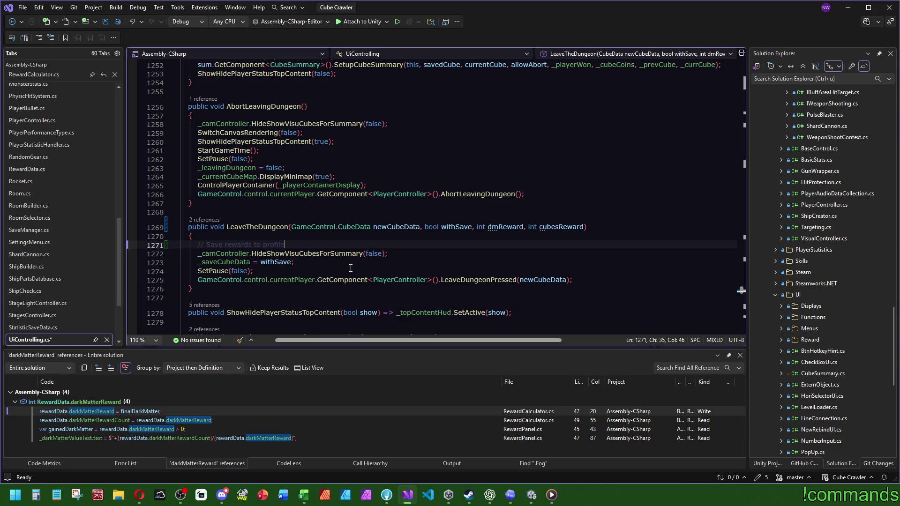
key(Return)
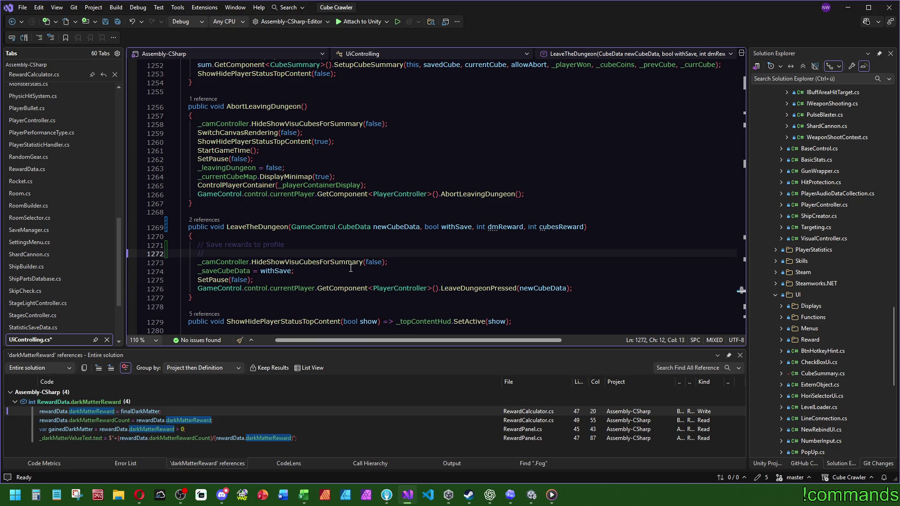
key(BackSpace)
key(BackSpace)
key(BackSpace)
key(BackSpace)
key(shift+Up)
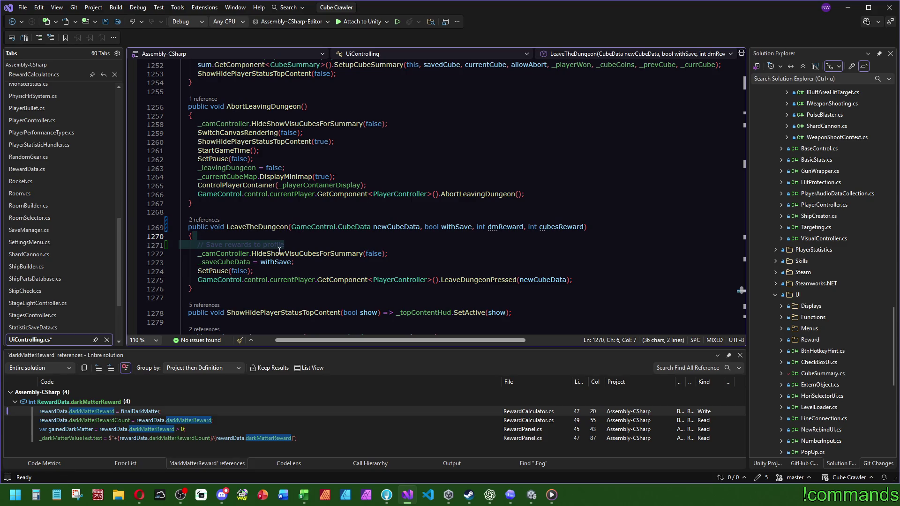
Move the comment down above the LeaveDungeonPressed call and open that method in PlayerController.
ctrl+click(233, 262)
key(ctrl+minus)
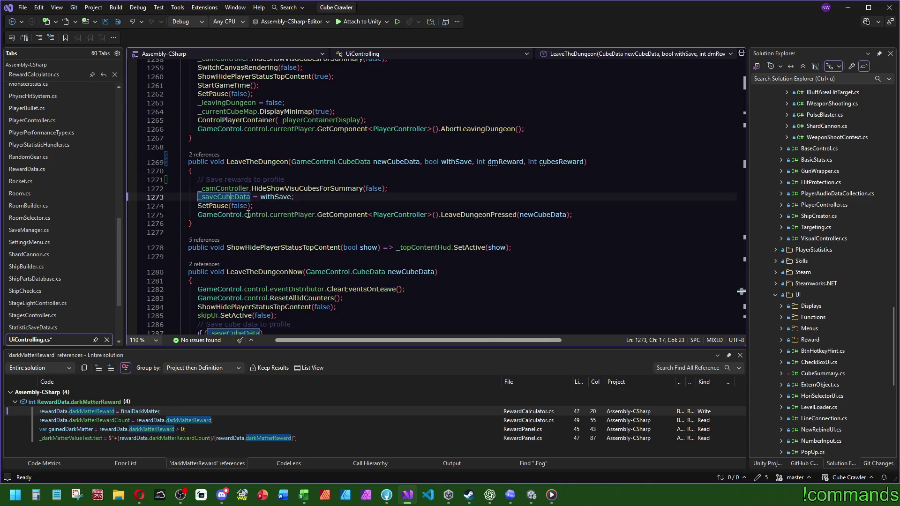
click(312, 179)
drag(306, 179, 307, 171)
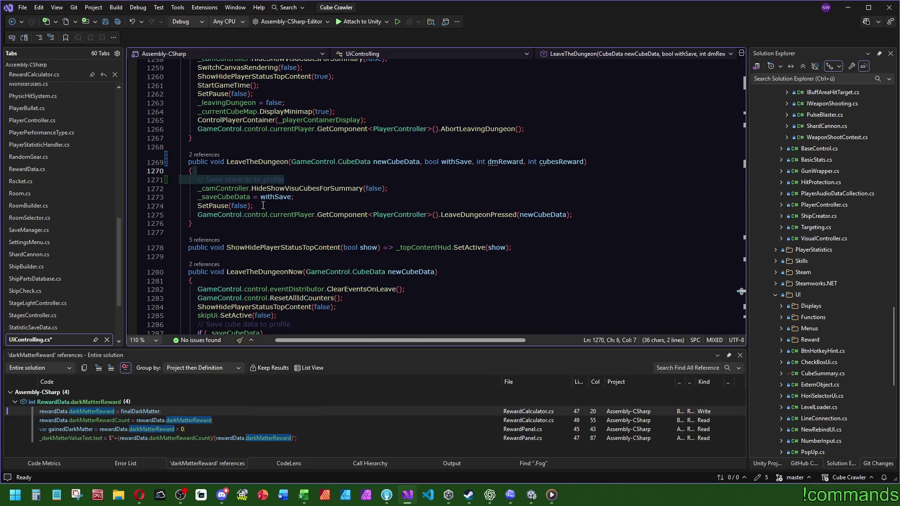
key(alt+Down)
key(alt+Down)
key(alt+Down)
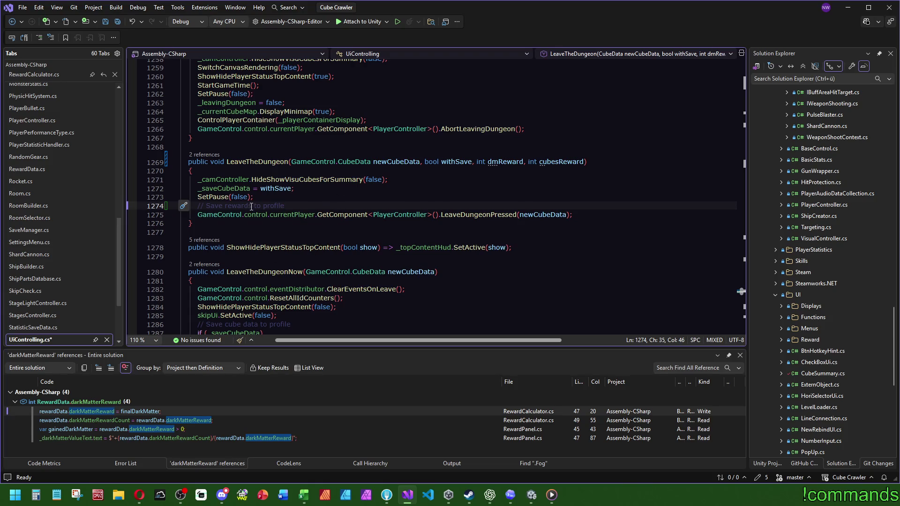
mouse_move(503, 161)
ctrl+click(461, 215)
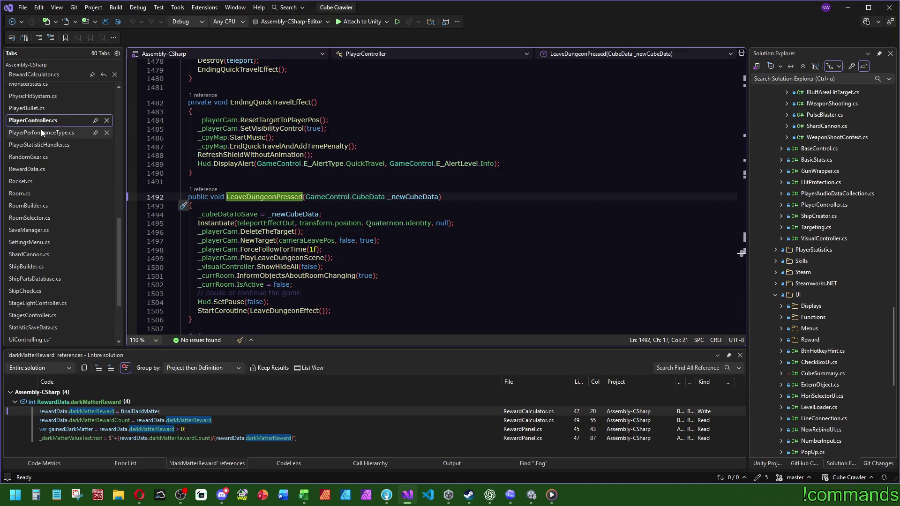
Search the PlayerController document for 'loaded'.
click(439, 268)
scroll(439, 270, down, 9)
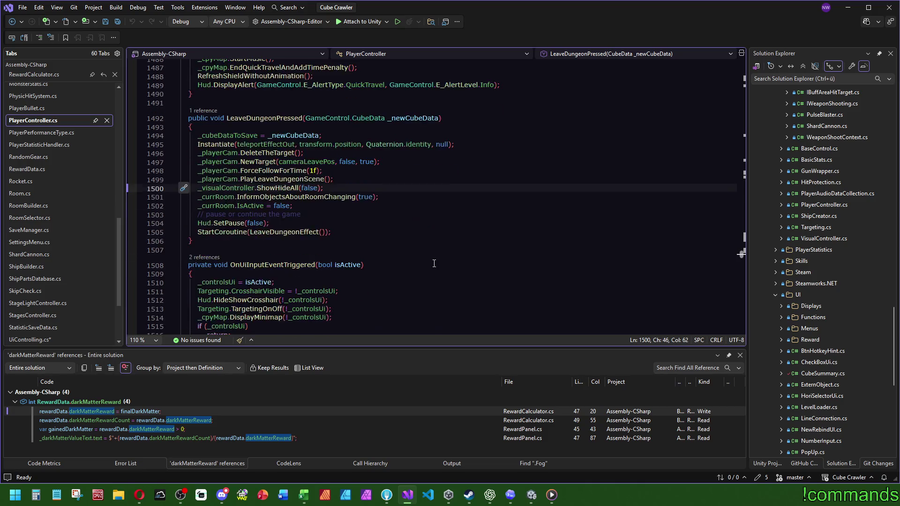
scroll(405, 266, up, 8)
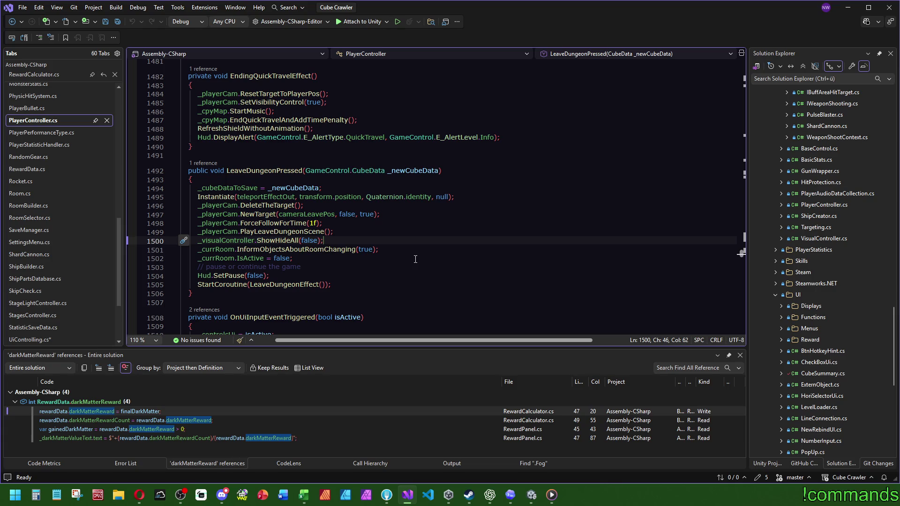
click(488, 215)
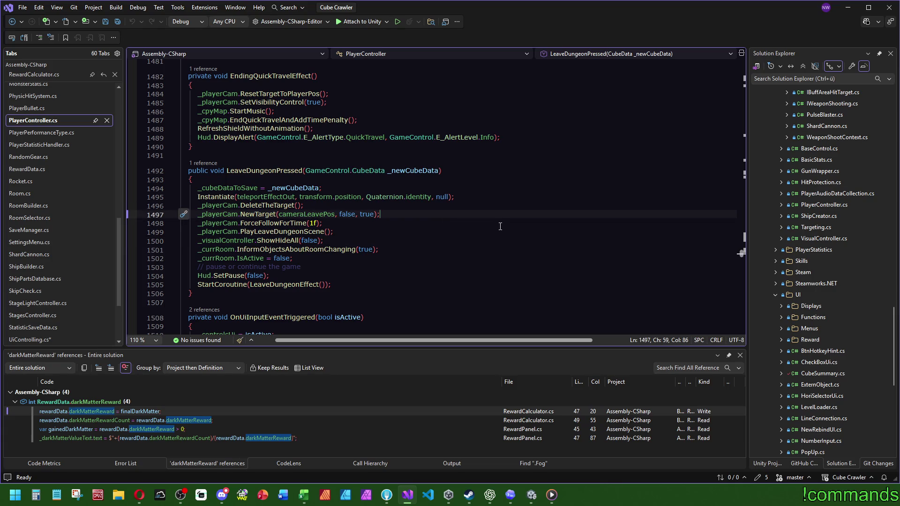
key(ctrl+f)
text(loadde)
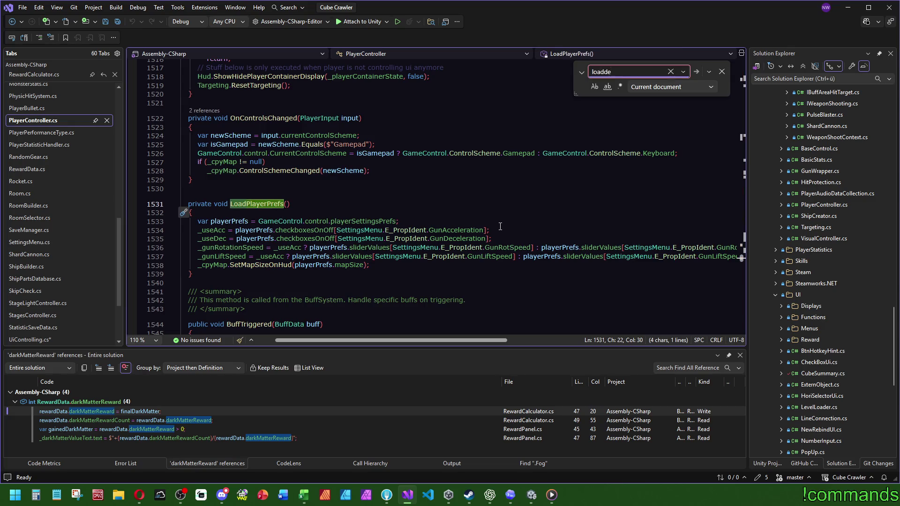
key(BackSpace)
key(BackSpace)
text(ed)
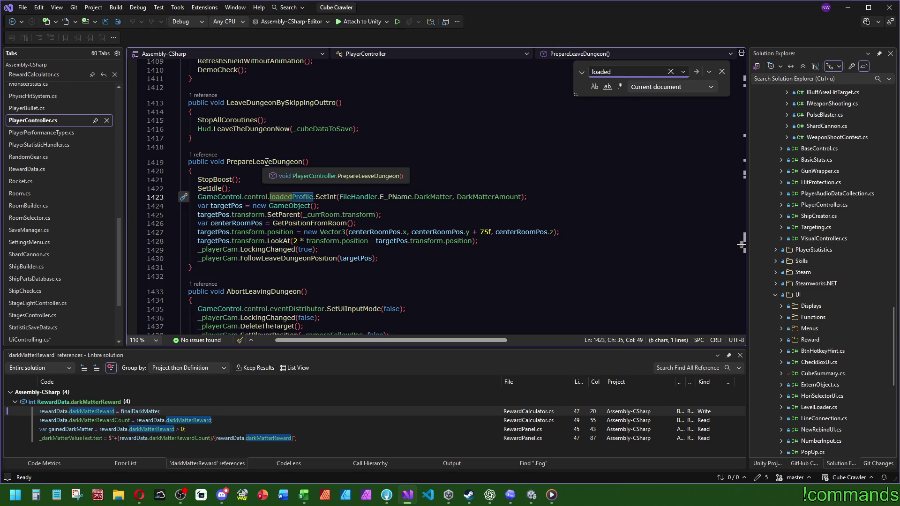
Find PrepareLeaveDungeon's caller in UiControlling and jump back to its definition.
click(201, 155)
double_click(200, 121)
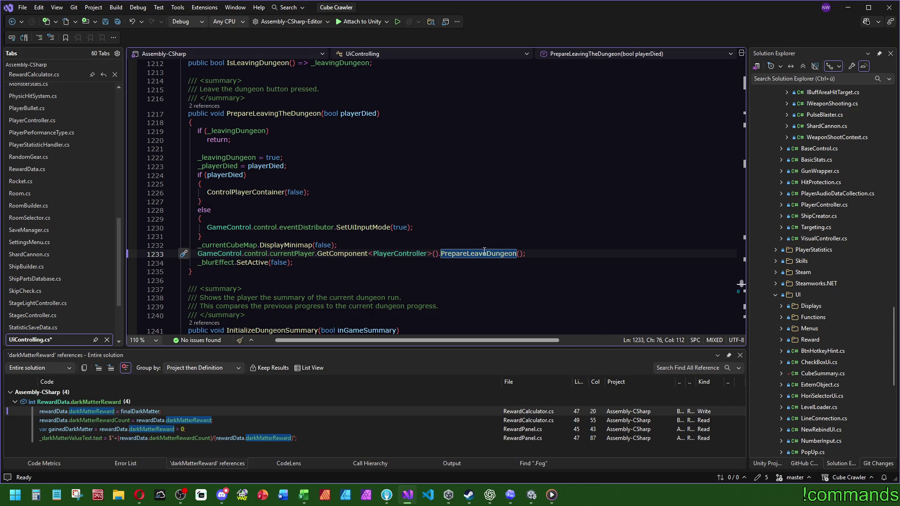
click(477, 253)
key(F12)
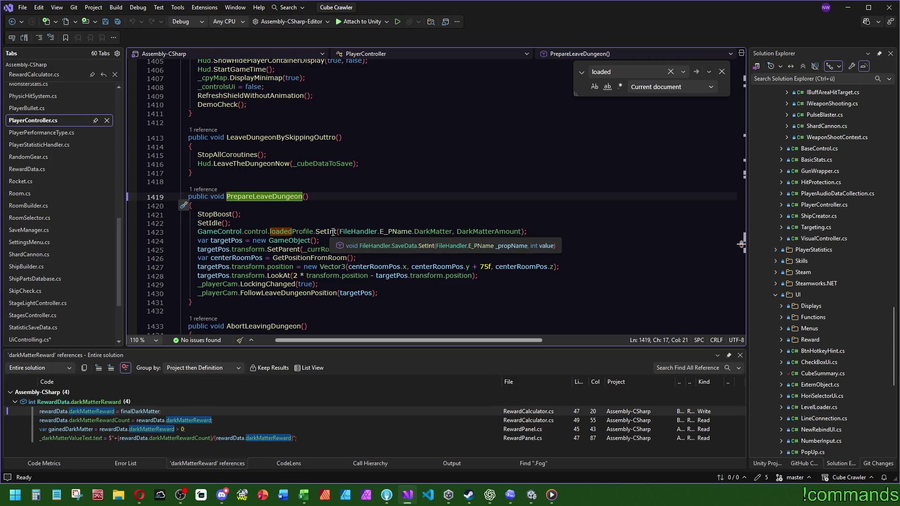
Look up the E_PName enum definition in FileHandler and return to PrepareLeaveDungeon.
double_click(395, 232)
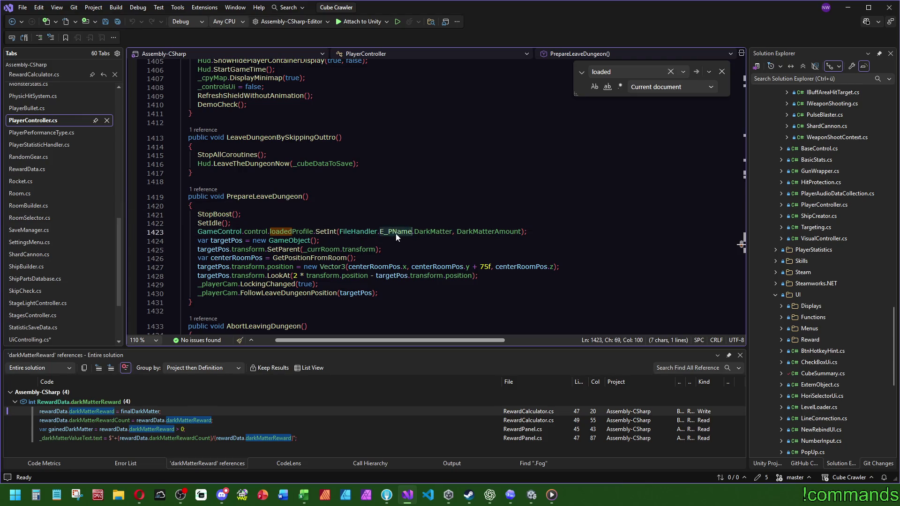
key(ctrl+f)
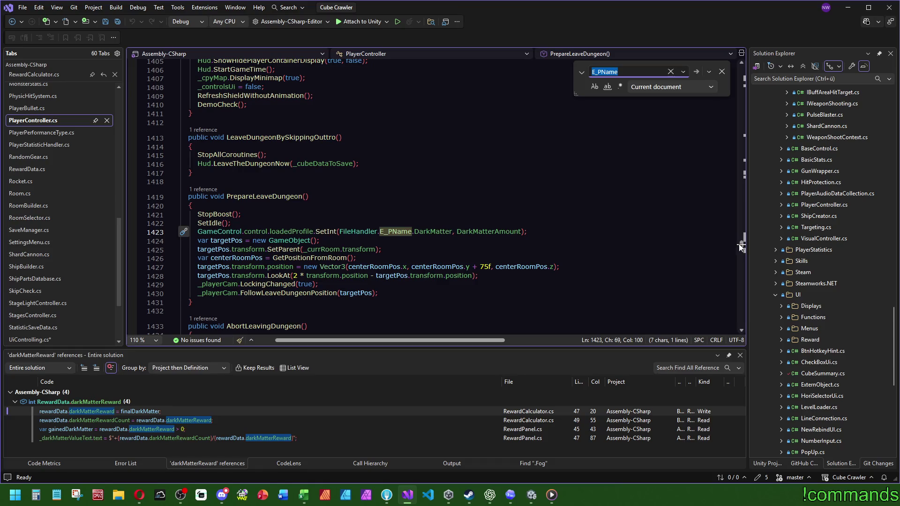
click(384, 204)
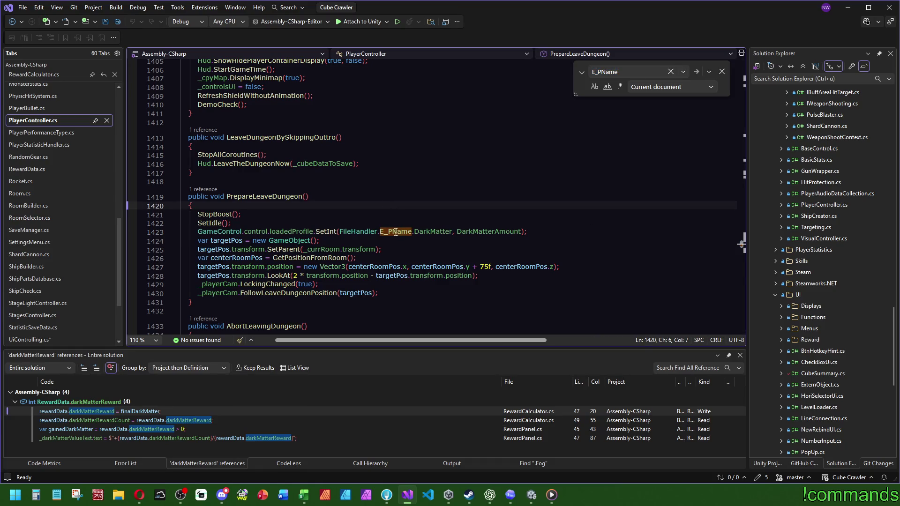
click(401, 222)
drag(344, 232, 416, 234)
ctrl+click(406, 233)
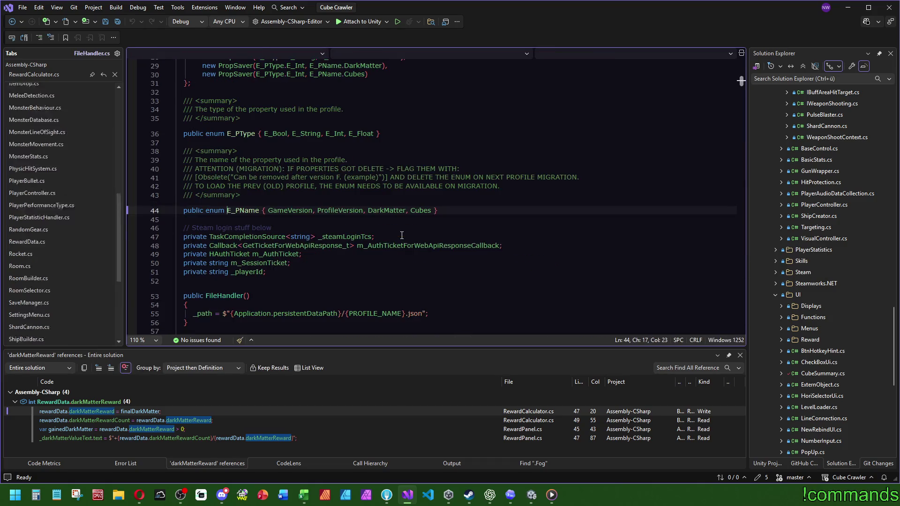
key(ctrl+minus)
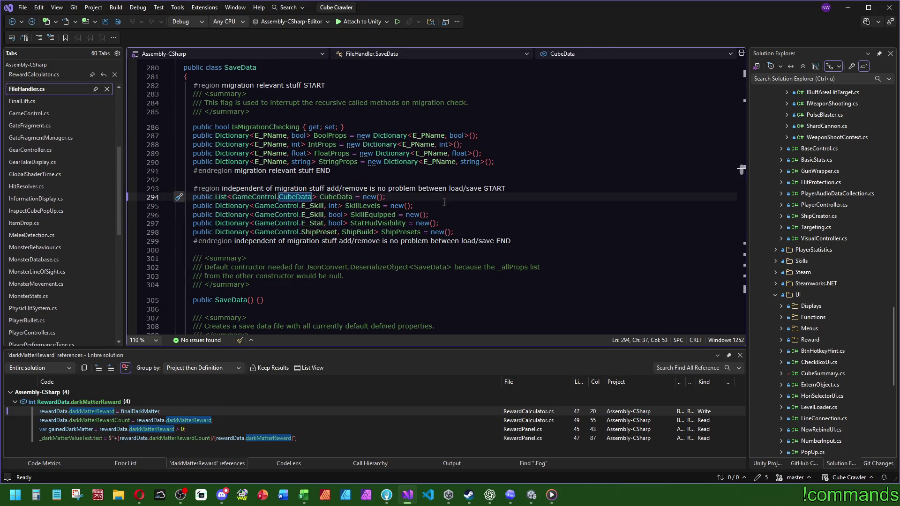
key(ctrl+minus)
Search the whole solution for 'FileHandler.E_PName.Cub'.
drag(339, 231, 413, 232)
key(ctrl+shift+f)
key(End)
text(Cub)
key(Return)
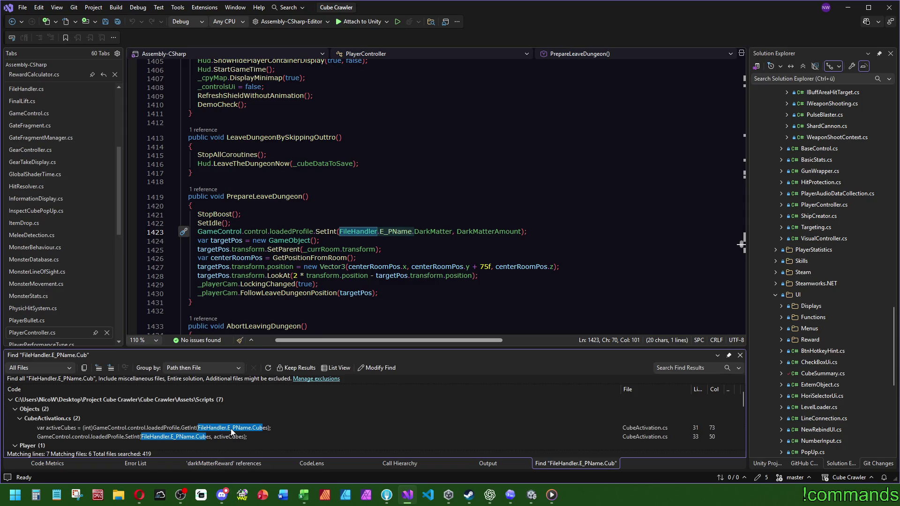
Open the SetInt match in CubeActivation.cs and review its GetInt/SetInt cube-count code.
double_click(229, 440)
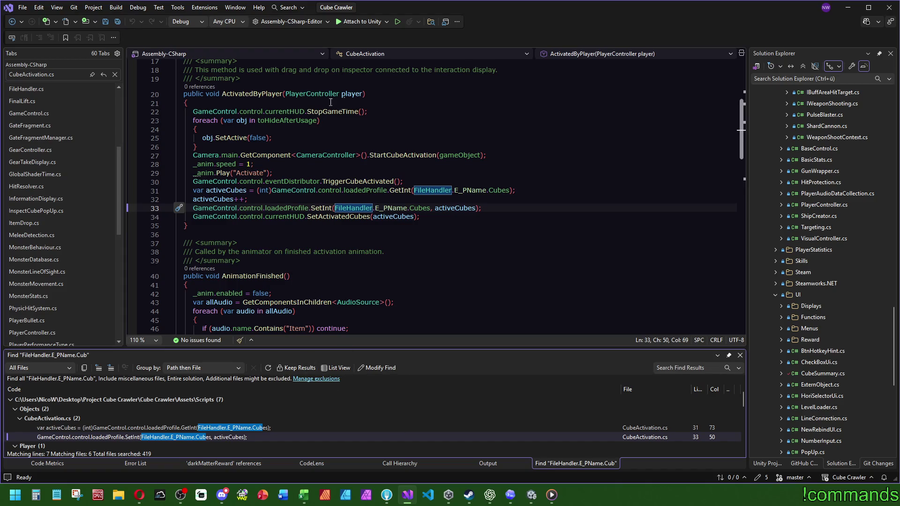
mouse_move(370, 181)
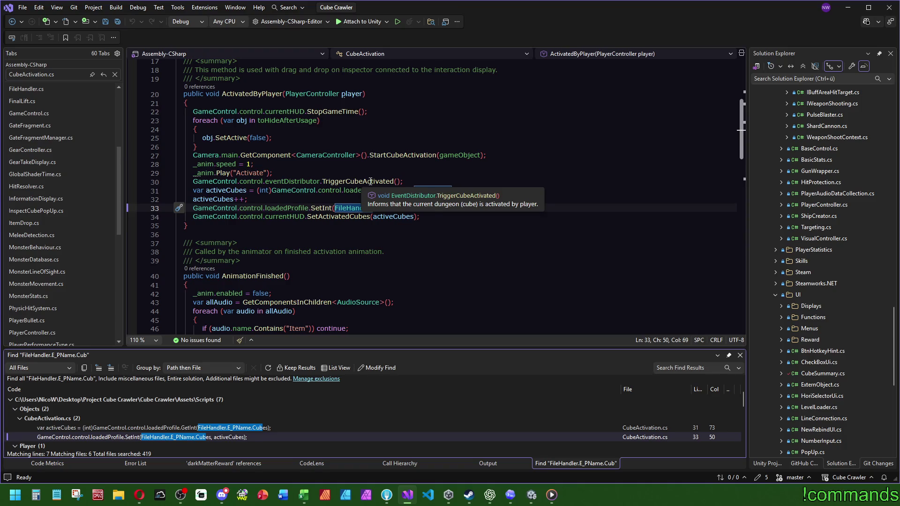
mouse_move(337, 218)
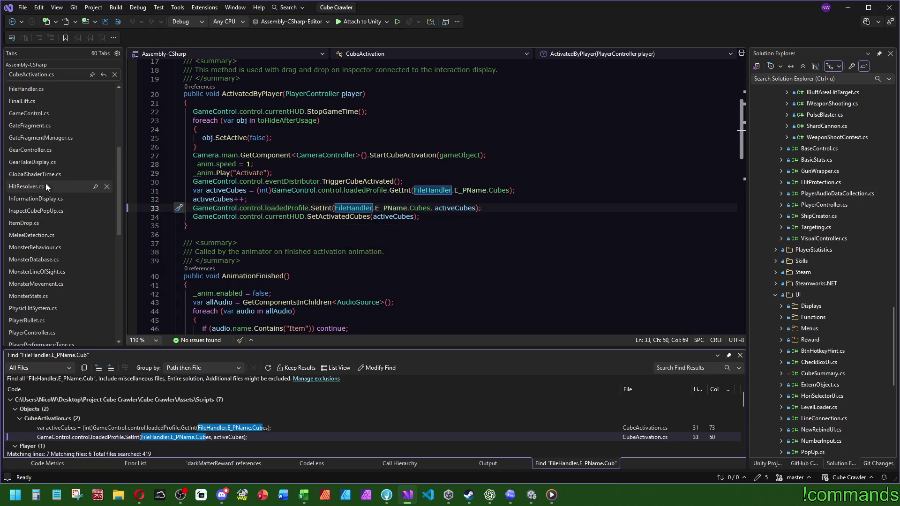
scroll(53, 188, up, 5)
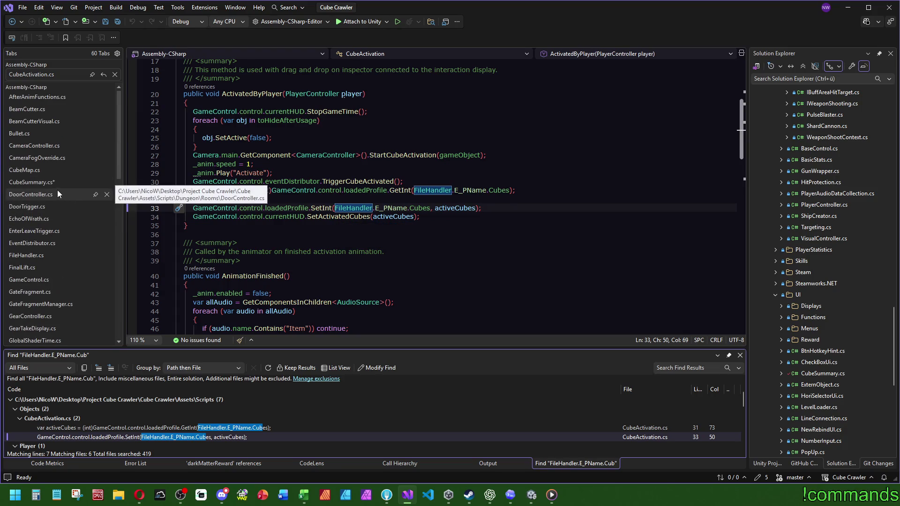
Navigate back to UiControlling.cs and place the cursor inside LeaveTheDungeon.
key(ctrl+minus)
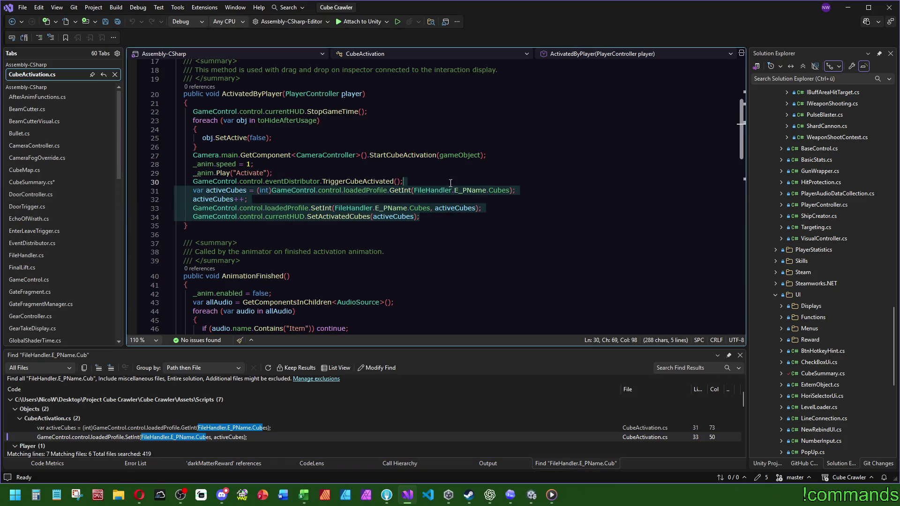
key(ctrl+minus)
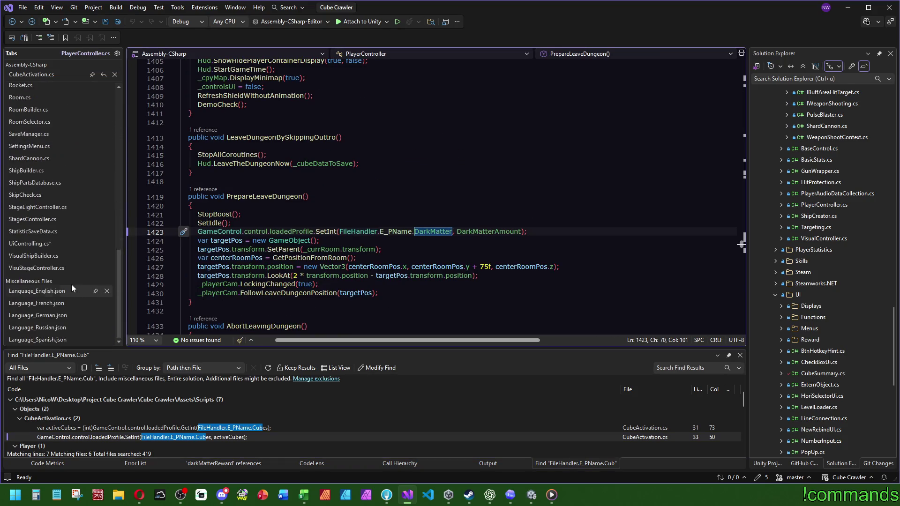
key(ctrl+minus)
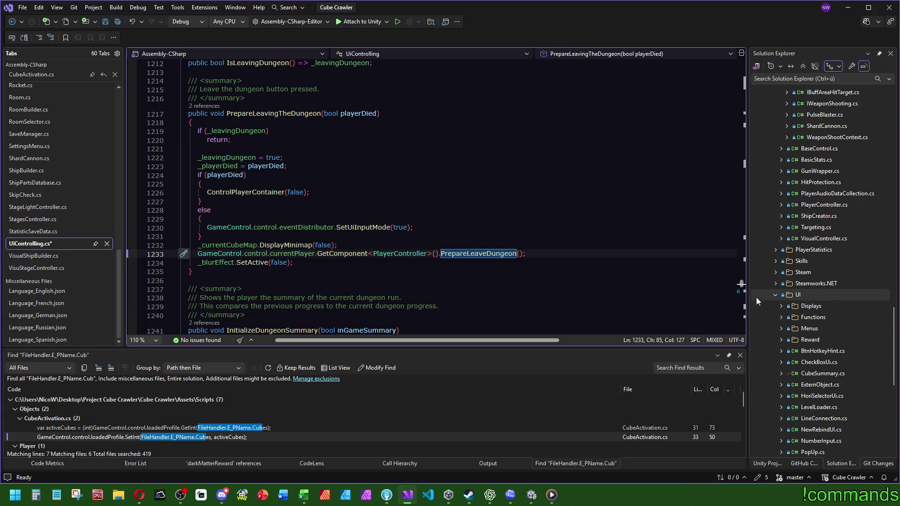
scroll(583, 258, down, 14)
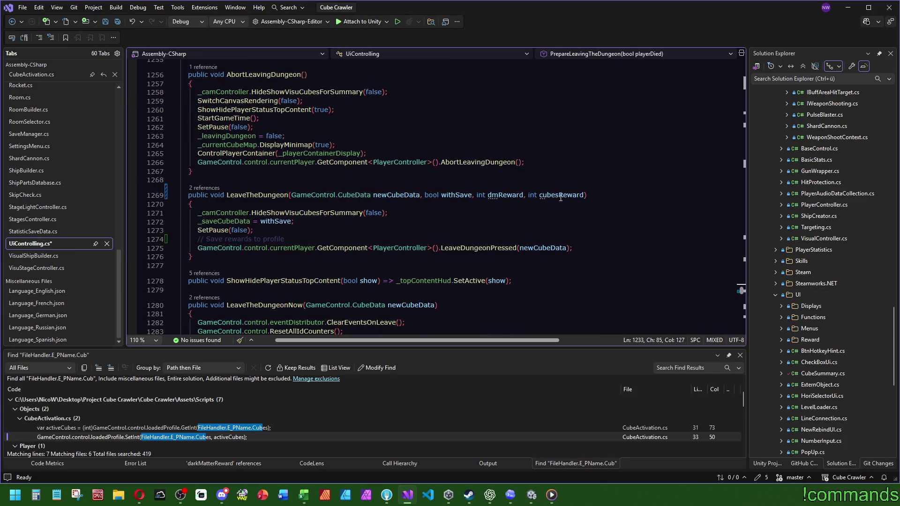
click(605, 205)
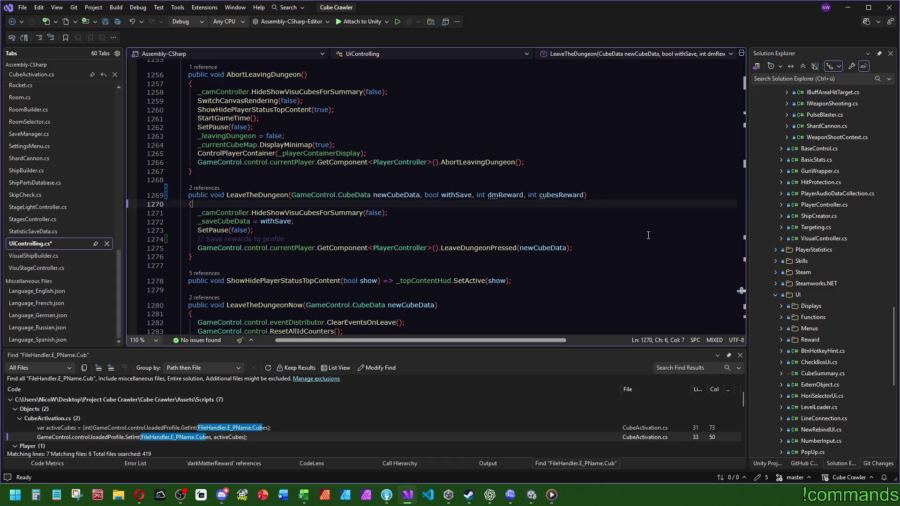
Add a '// 1. Save cubes' comment and paste the CubeActivation cube-saving code below it.
click(317, 240)
key(Return)
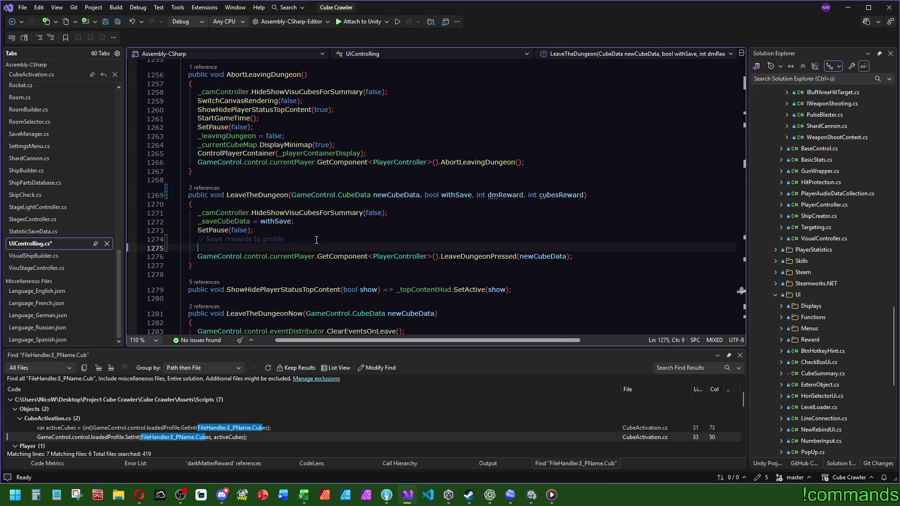
text(// 1. )
text(Save cubes)
key(Return)
key(Return)
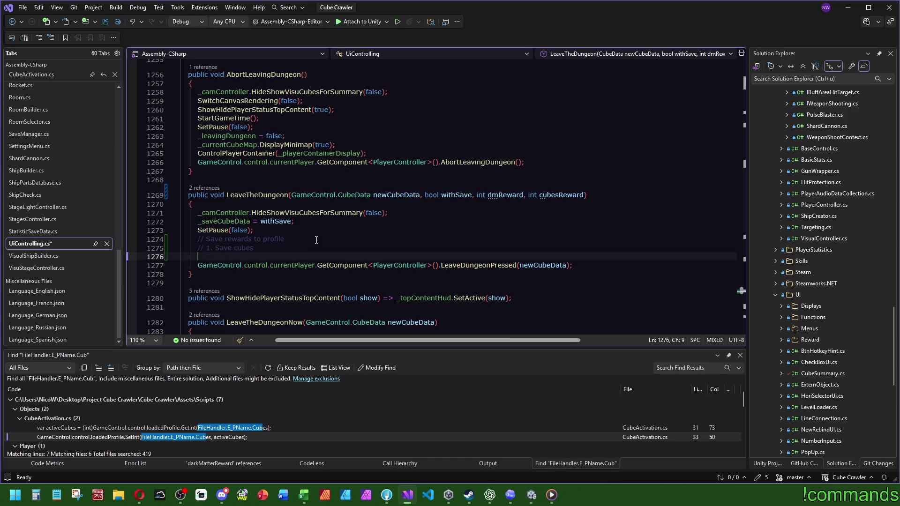
text(var activeCubes = (int)GameControl.control.loadedProfile.GetInt(FileHandler.E_PName.Cubes); activeCubes++; GameControl.control.loadedProfile.SetInt(FileHandler.E_PName.Cubes, activeCubes); GameControl.control.currentHUD.SetActivatedCubes(activeCubes);)
click(291, 257)
key(BackSpace)
key(Up)
key(Up)
key(Up)
key(End)
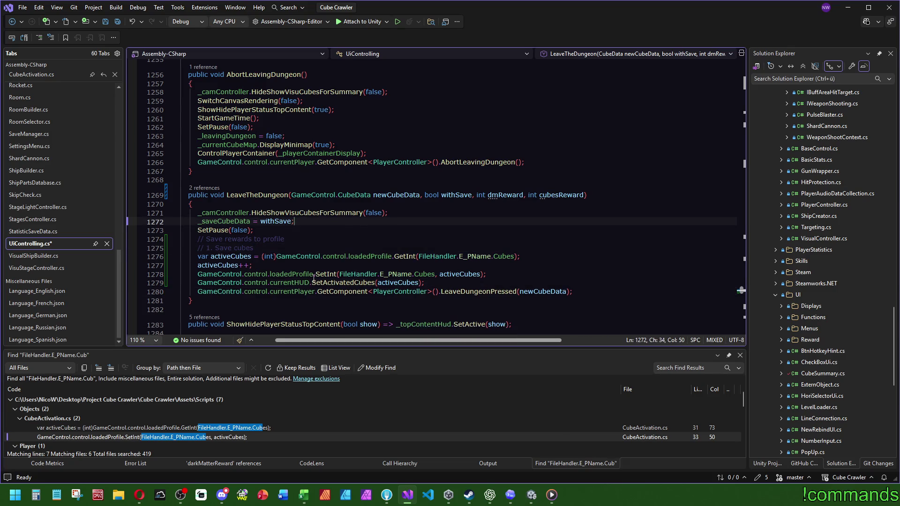
Change the ++ increment to '+= cubesReward' and delete the SetActivatedCubes display line.
click(245, 257)
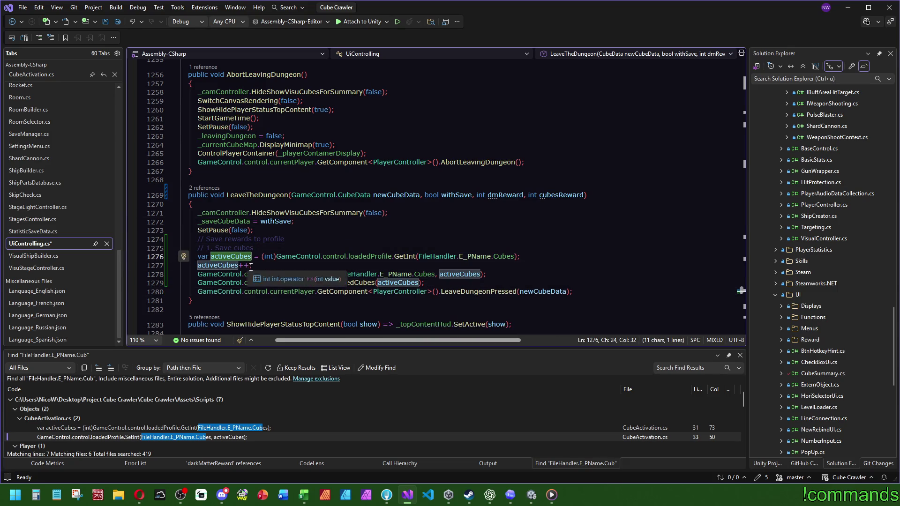
drag(251, 266, 240, 266)
text(+= )
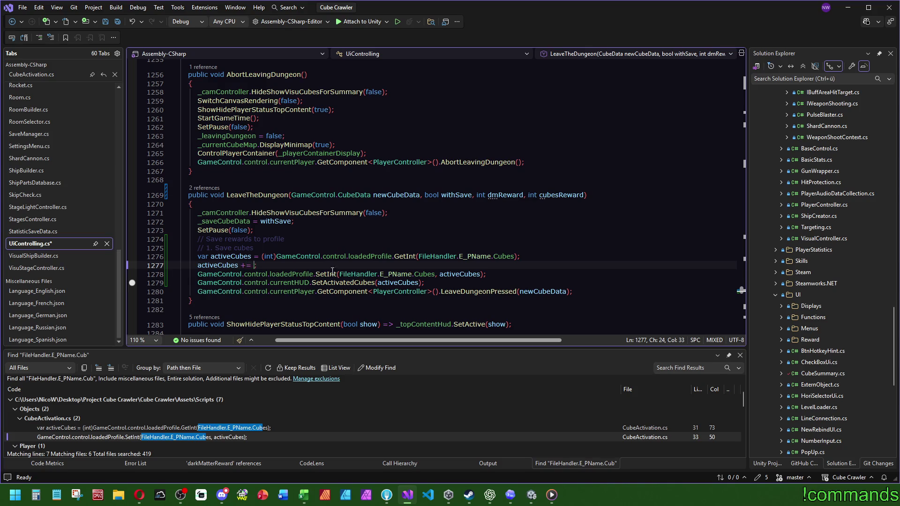
text(cubesReward)
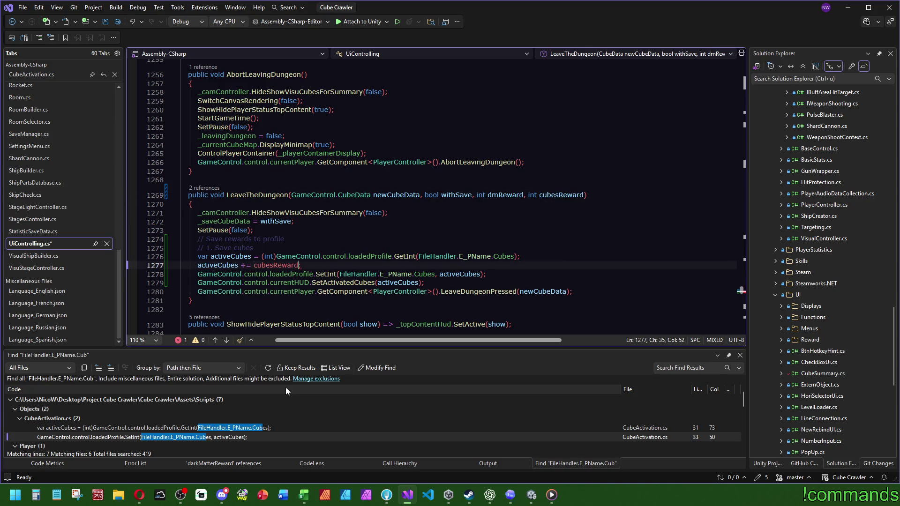
key(Up)
key(Up)
key(Up)
click(218, 267)
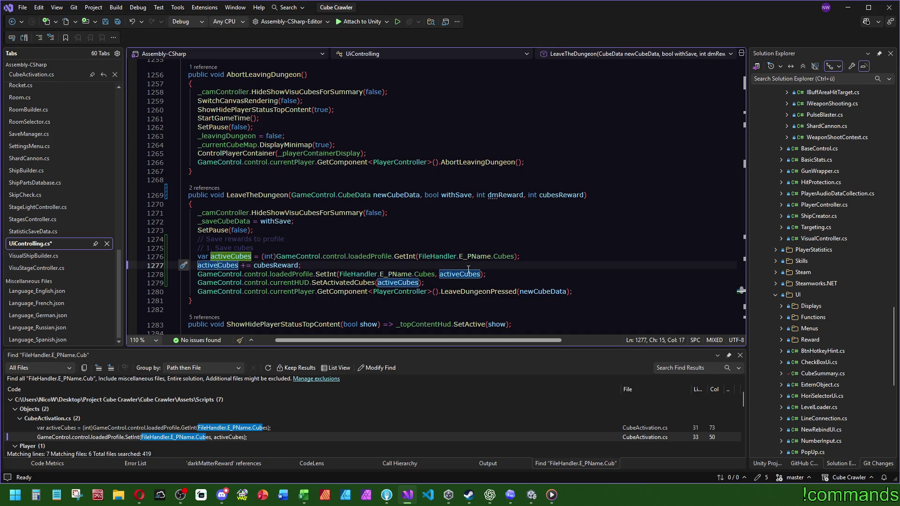
mouse_move(328, 285)
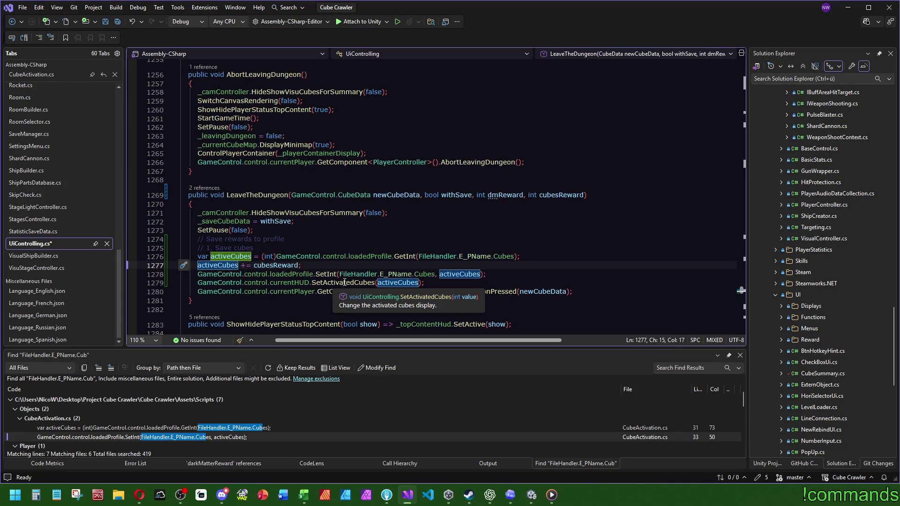
triple_click(345, 283)
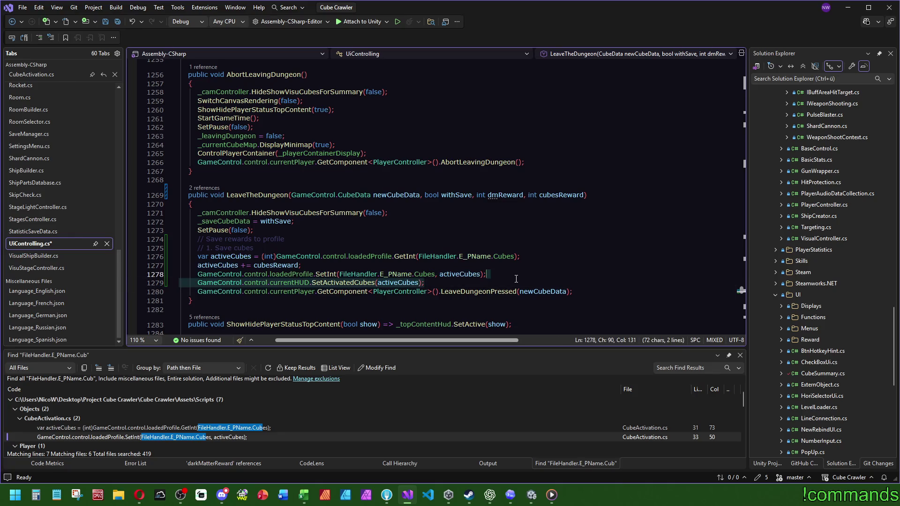
key(Delete)
click(498, 242)
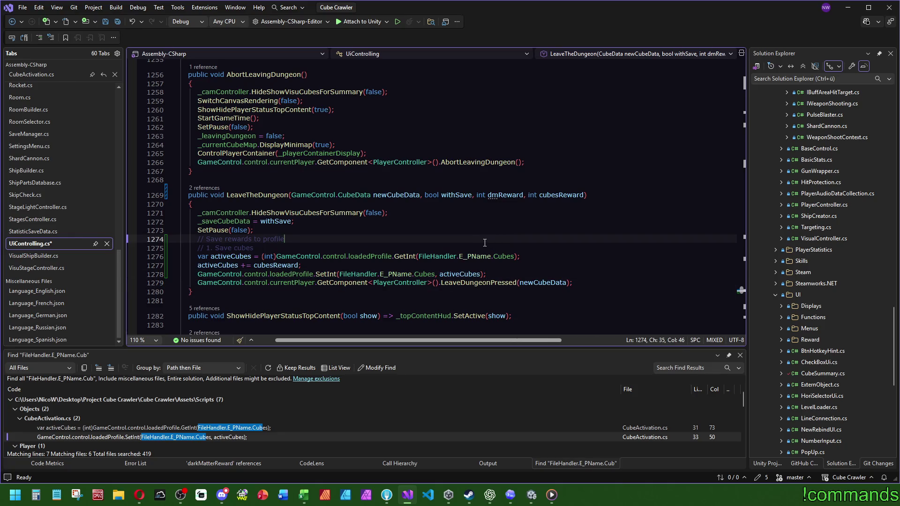
Select the four cube-saving lines for copying.
click(490, 275)
key(shift+Up)
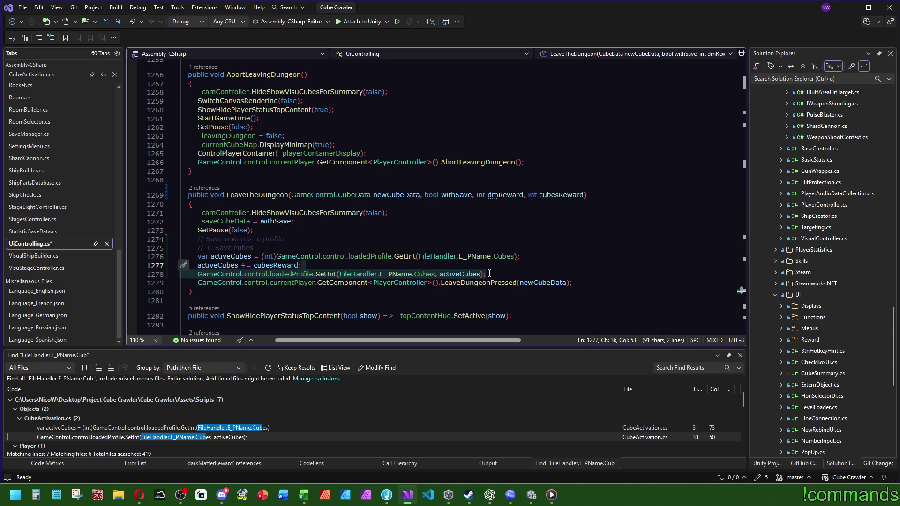
click(475, 242)
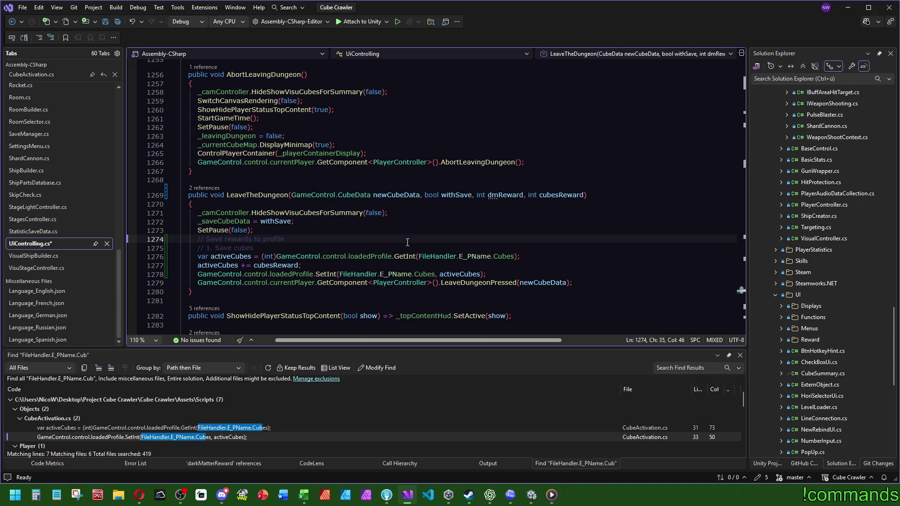
drag(492, 274, 494, 252)
key(ctrl+c)
click(505, 273)
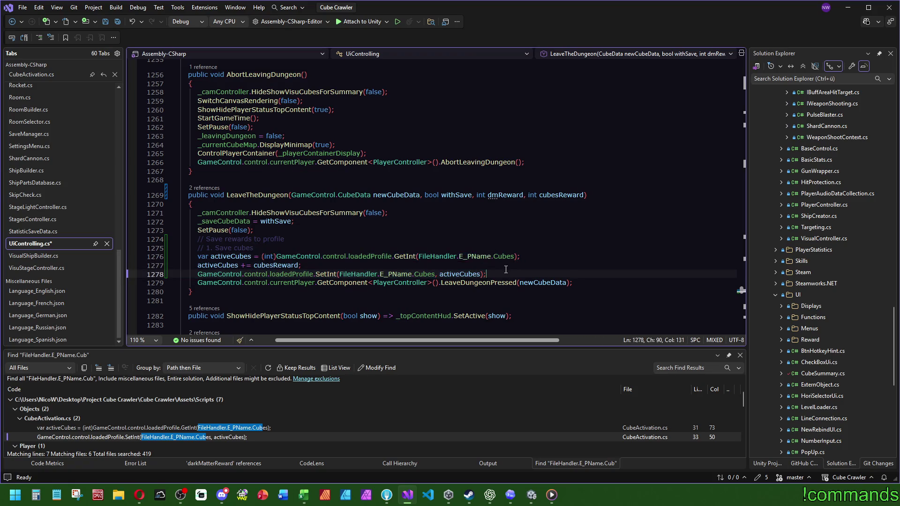
Add a dark matter comment below the cube code and paste a copy of the cube-saving lines.
key(Return)
text(// 2.)
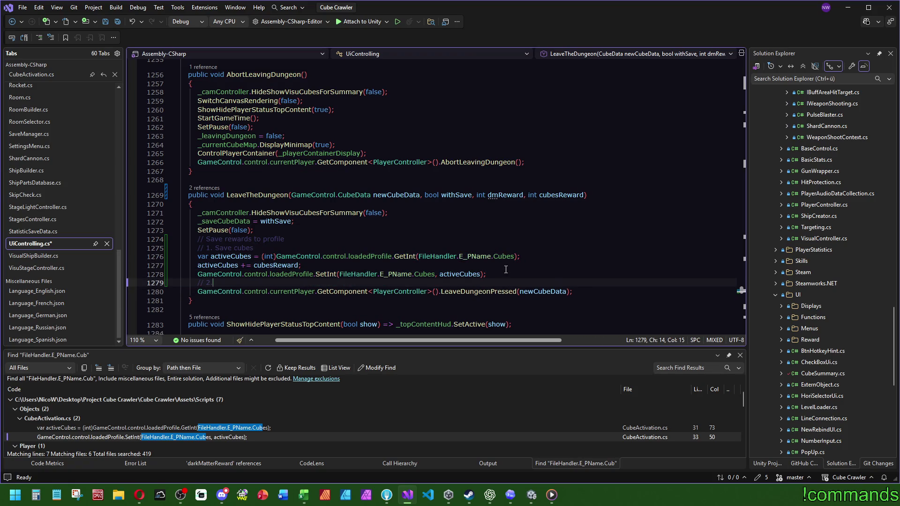
text( Save d)
text(ar)
key(Return)
key(Return)
key(ctrl+v)
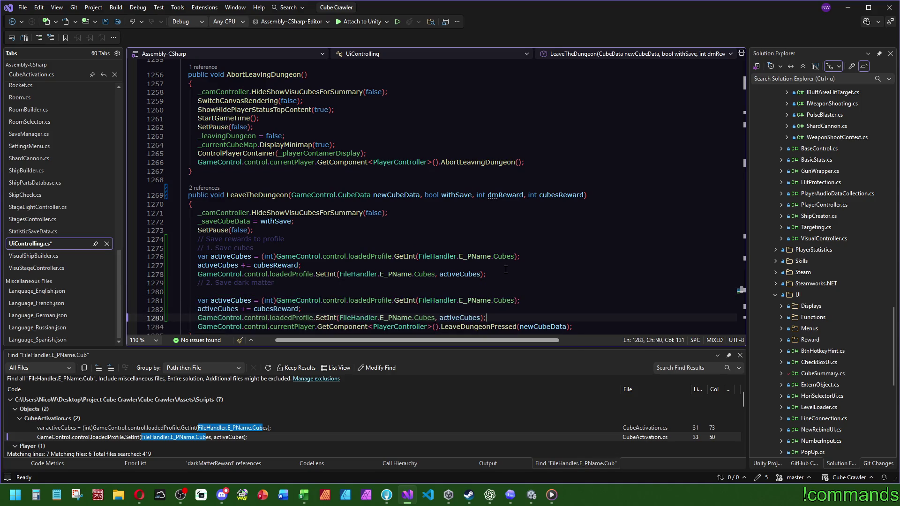
click(295, 280)
key(Delete)
In the copy, rename activeCubes to darkMatter and make GetInt read the DarkMatter key.
double_click(231, 292)
text(darkMatter)
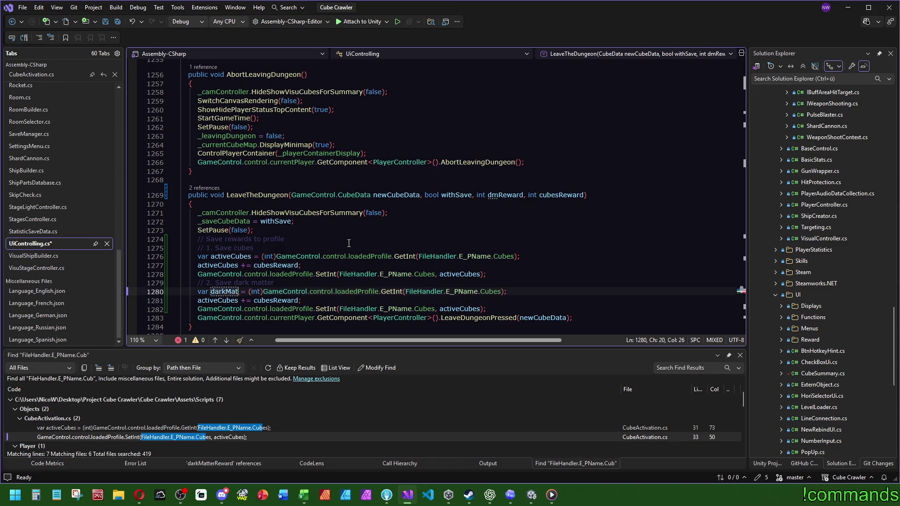
double_click(501, 292)
scroll(501, 292, down, 1)
text(da)
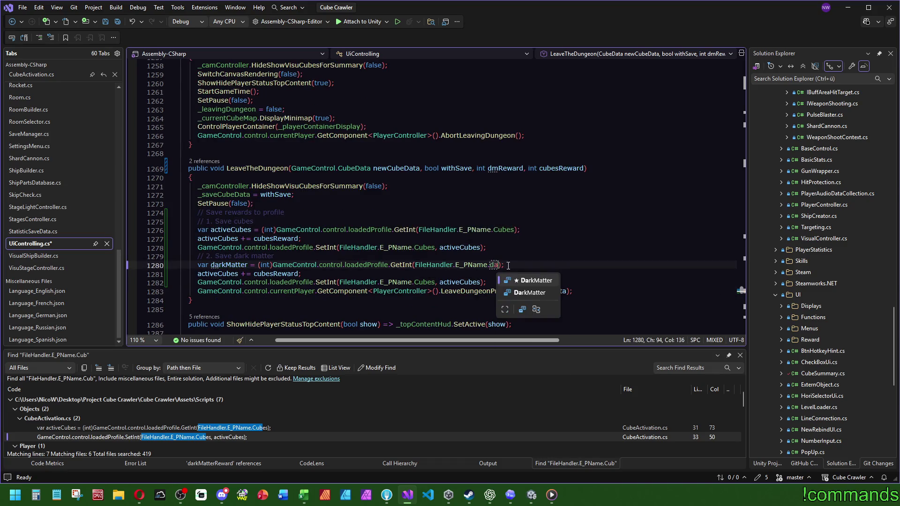
click(535, 280)
key(Up)
key(Up)
key(Up)
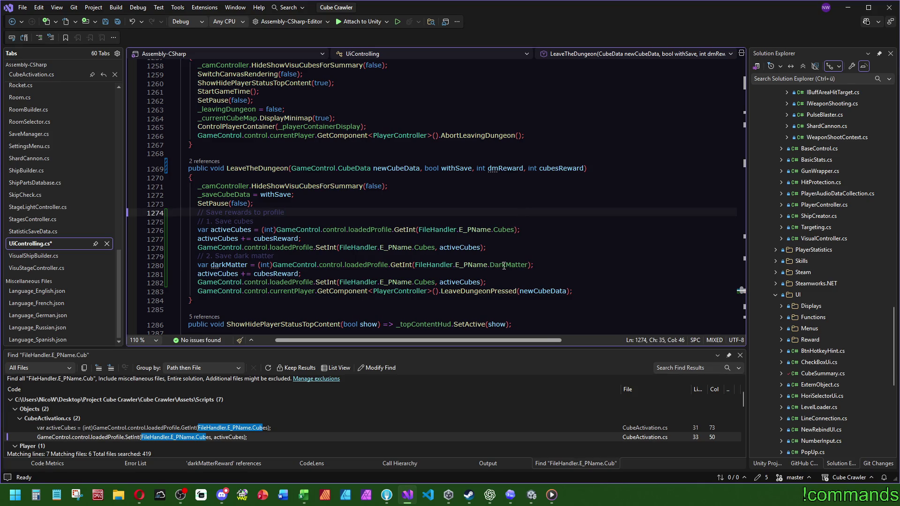
mouse_move(502, 266)
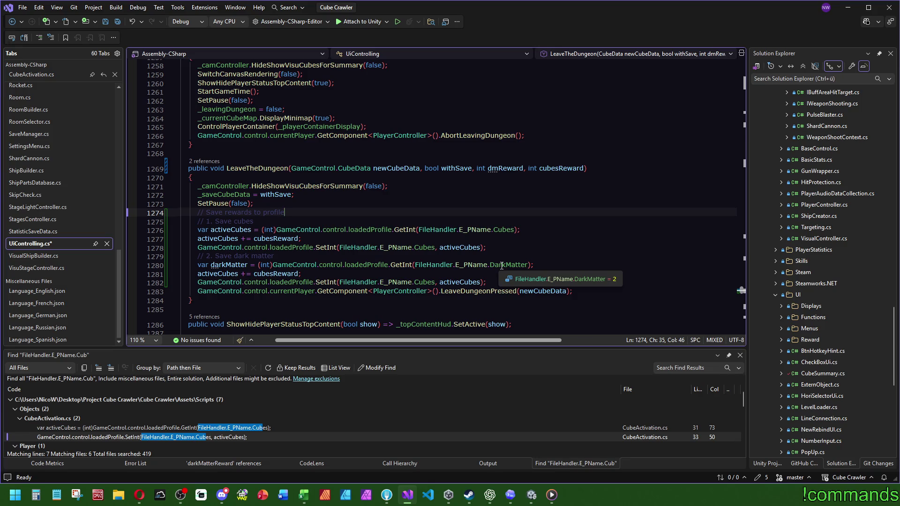
Rename the remaining activeCubes to darkMatter, cubesReward to dmReward, and the SetInt key to DarkMatter.
double_click(220, 274)
text(darkMatter)
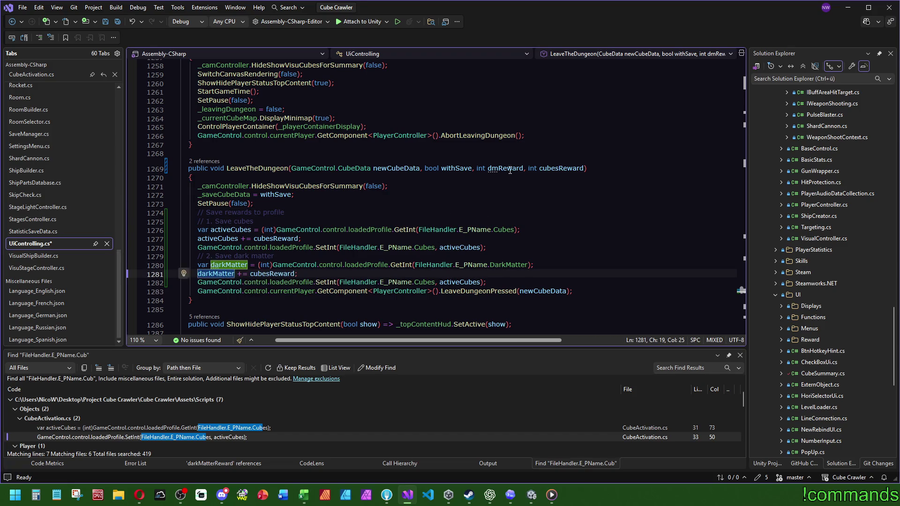
double_click(272, 274)
text(dmReward)
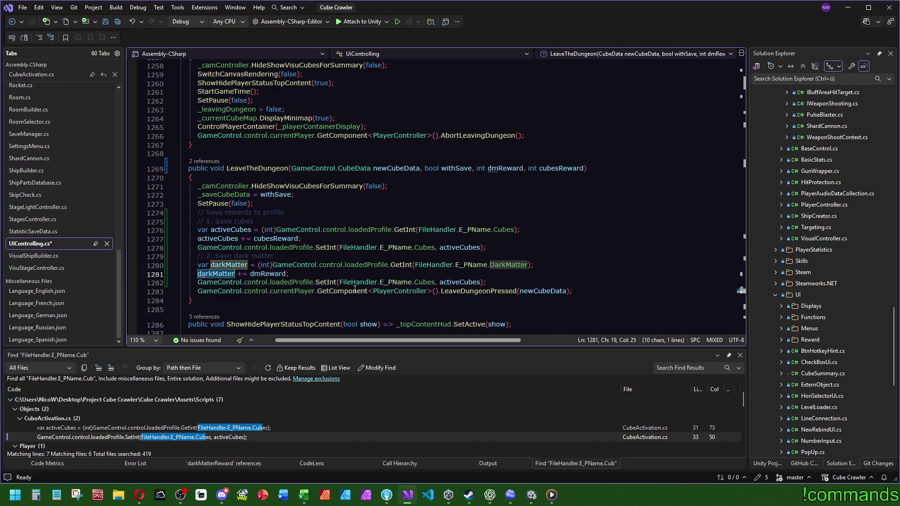
double_click(460, 283)
text(darkMatter)
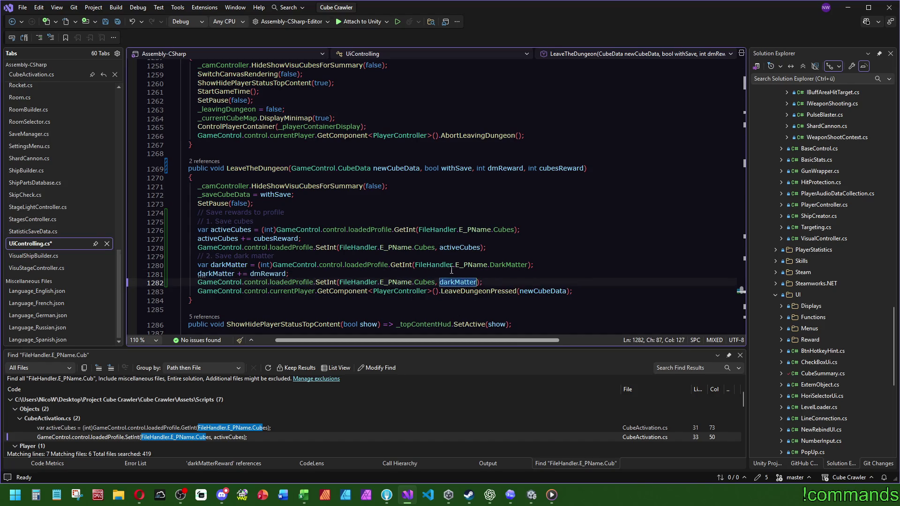
double_click(424, 282)
text(DarkMatter)
Cut the four dark matter lines out of LeaveTheDungeon.
click(495, 252)
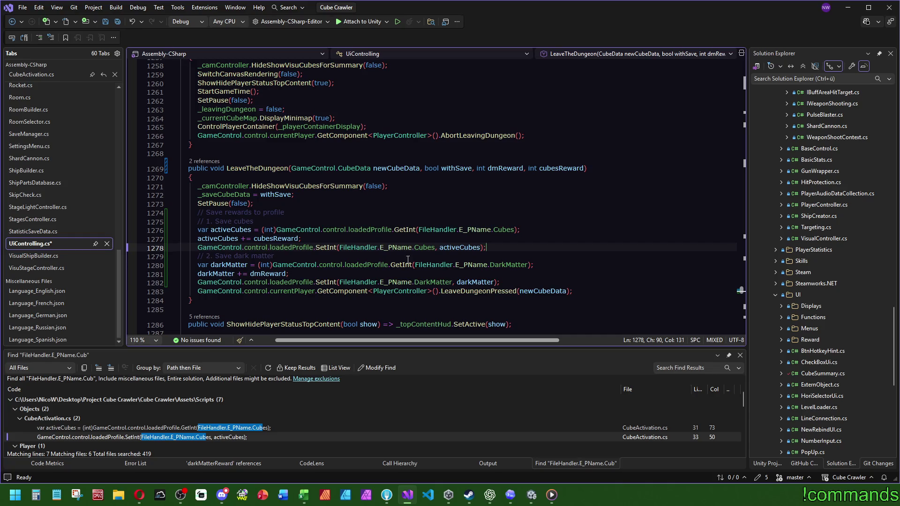
drag(500, 282, 524, 256)
key(ctrl+x)
click(299, 212)
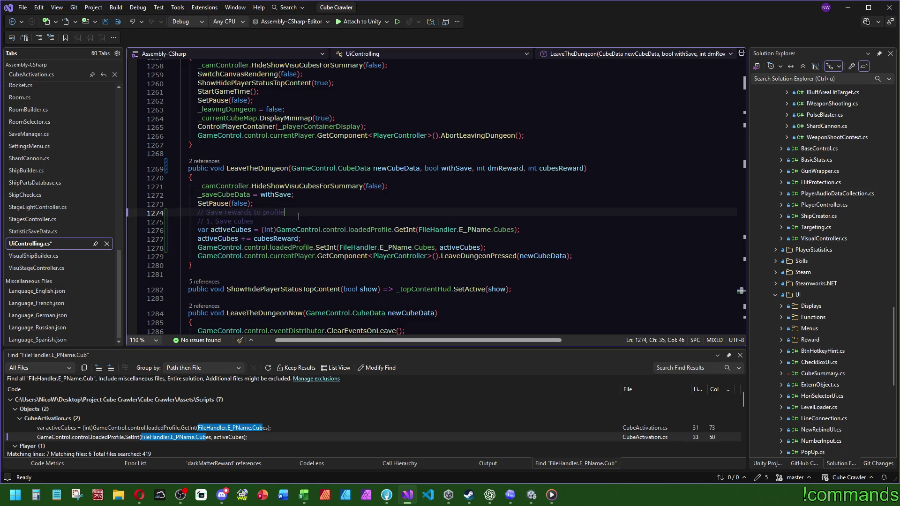
Paste the dark matter block above the cubes block and renumber the comments 1 and 2.
key(ctrl+v)
click(276, 224)
key(BackSpace)
click(211, 221)
key(BackSpace)
text(1)
click(211, 256)
key(BackSpace)
text(2)
click(312, 221)
click(581, 240)
Add a '// Leave dungeon via' comment after the last SetInt line.
click(499, 280)
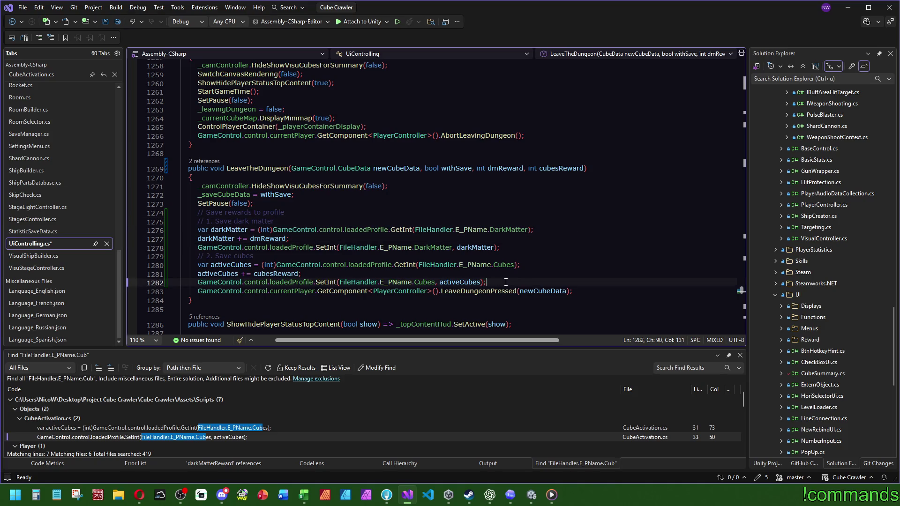
key(Return)
text(// Leave dungeon )
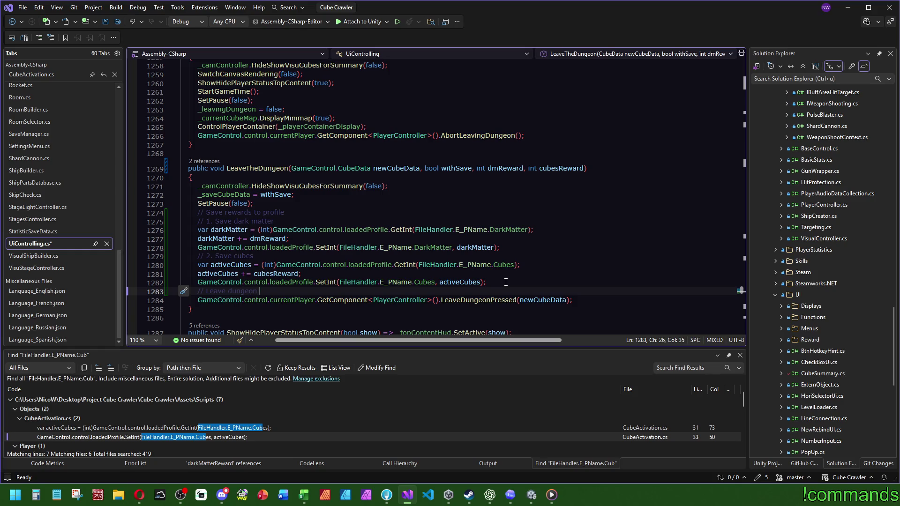
text(via)
key(Up)
key(Up)
key(Up)
key(Down)
key(Down)
key(Down)
Save all files, set a breakpoint on line 1271, and attach the debugger to Unity.
click(118, 20)
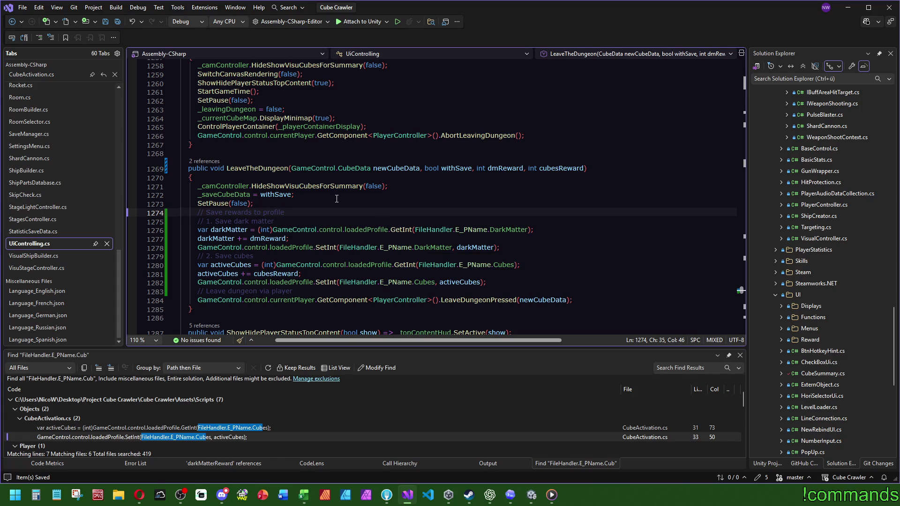
click(131, 186)
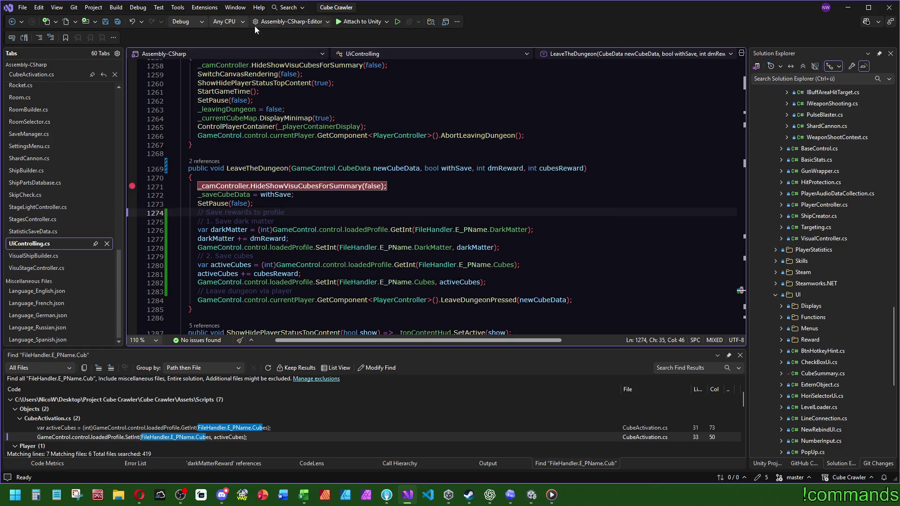
click(357, 20)
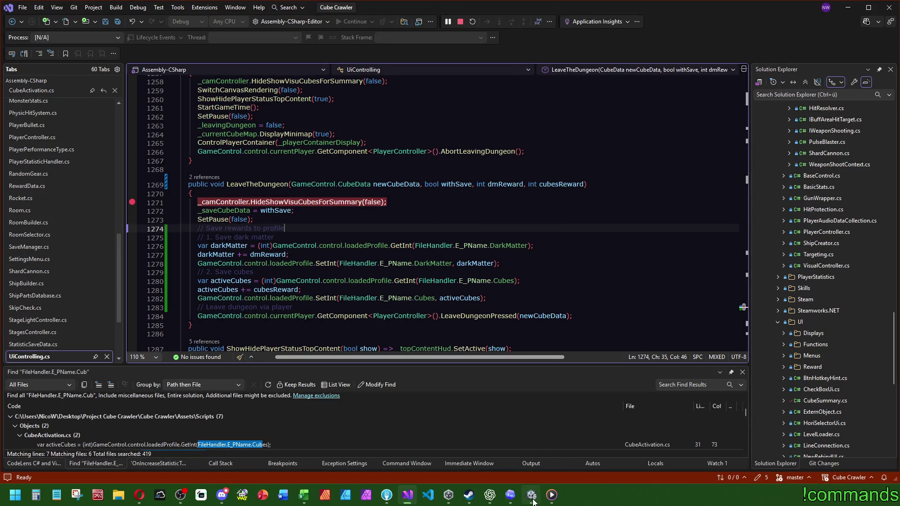
click(533, 501)
Dismiss the debugger prompt, wait for Unity to recompile, and enter Play mode on Mainmenu.
click(409, 295)
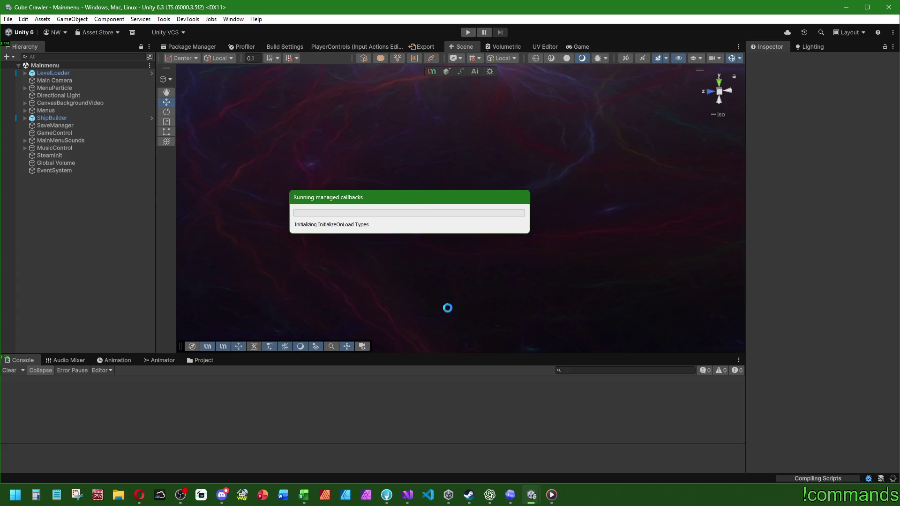
click(224, 502)
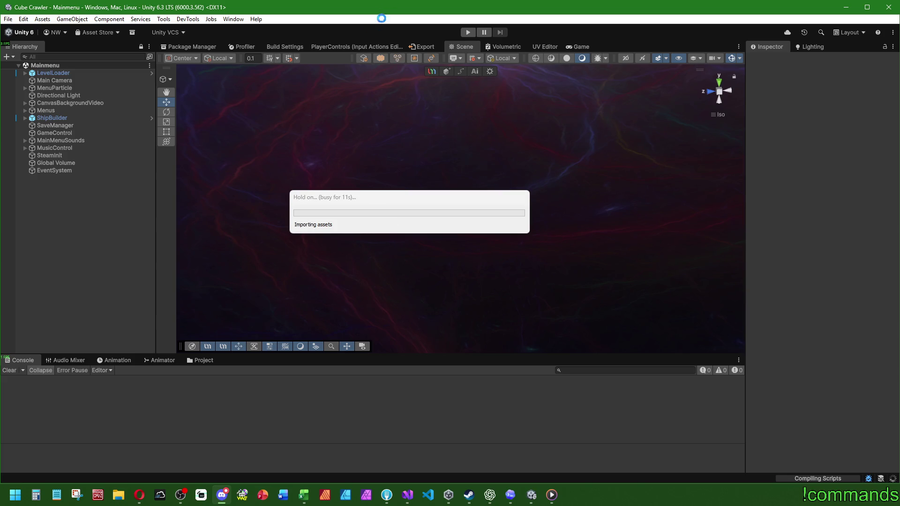
drag(394, 199, 496, 219)
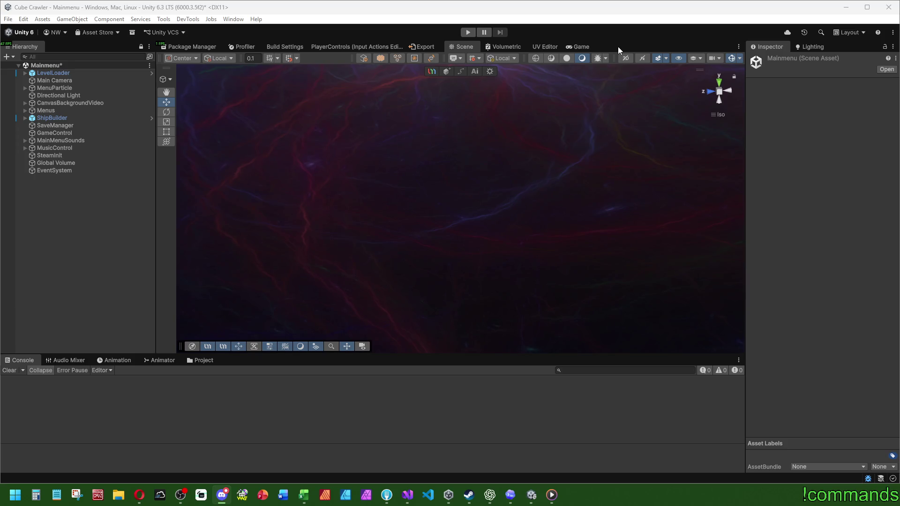
click(468, 32)
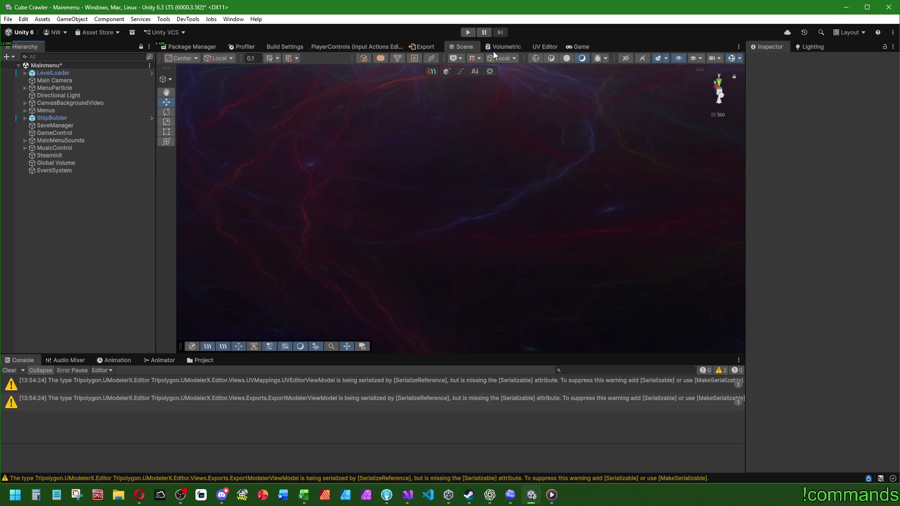
Enter Play mode with the Game view maximized and start the game from the main menu.
key(ctrl+p)
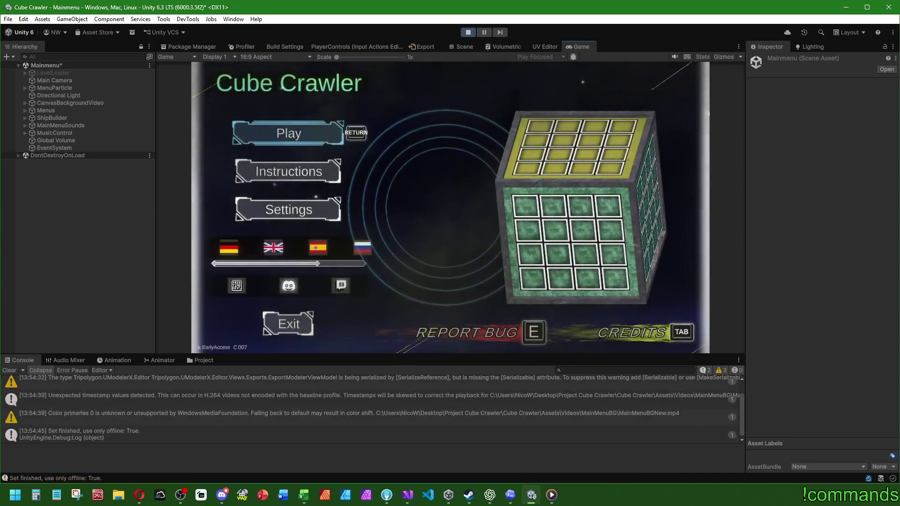
double_click(578, 46)
key(Return)
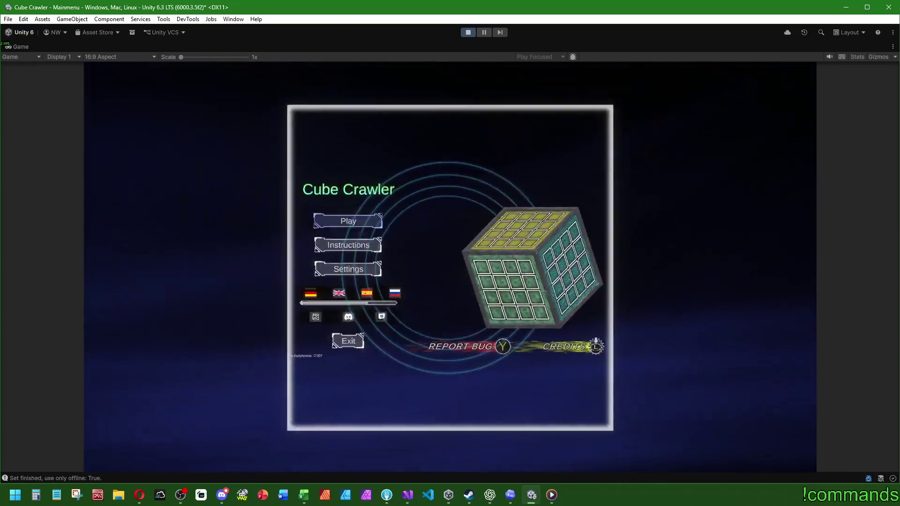
Switch to ship Preset 3 and equip Overdrive Thrusters as its engine.
key(Right)
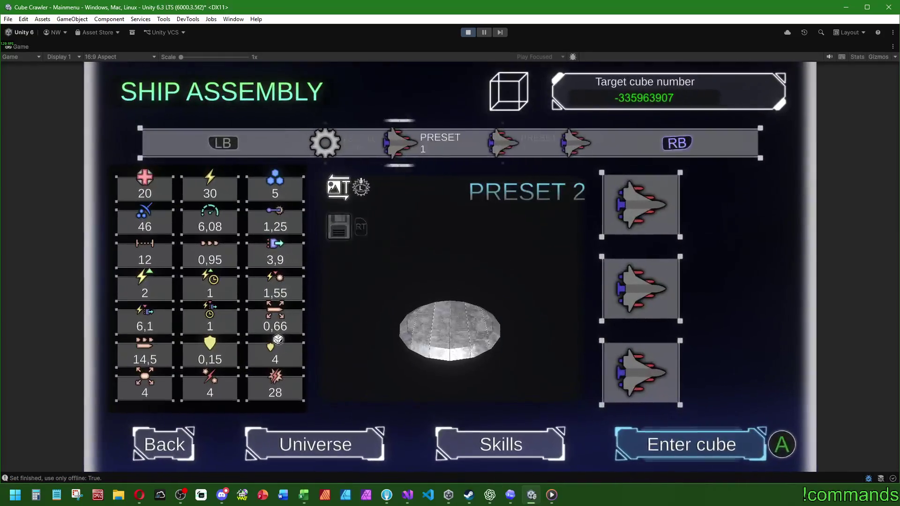
key(Right)
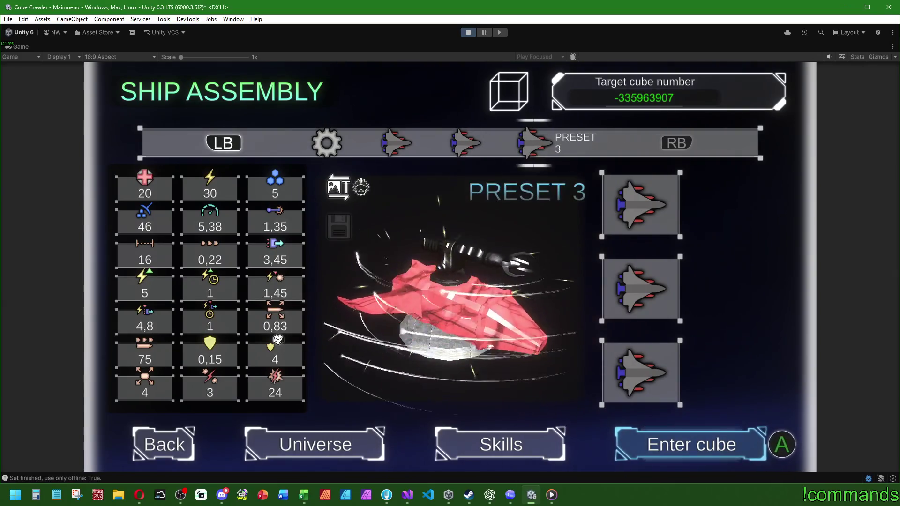
key(Up)
key(Return)
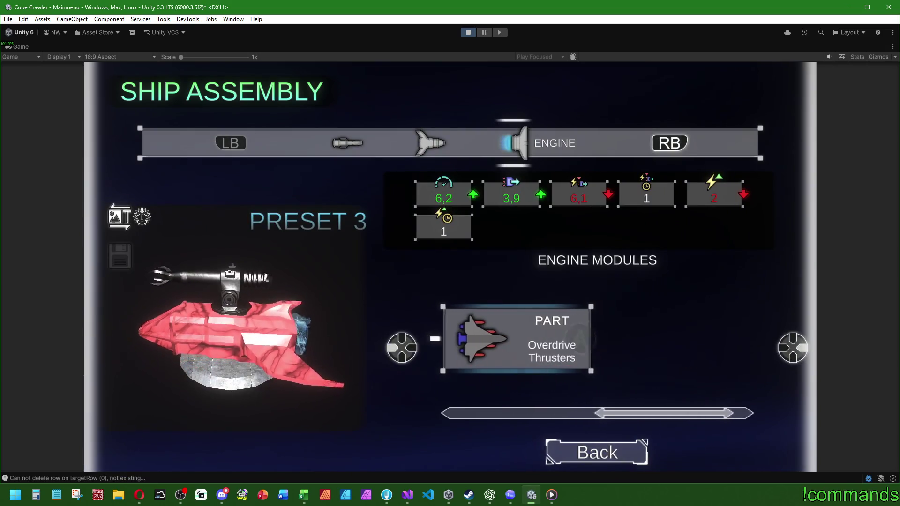
key(Return)
Enter the cube, choosing Yes to save the ship changes first.
key(Down)
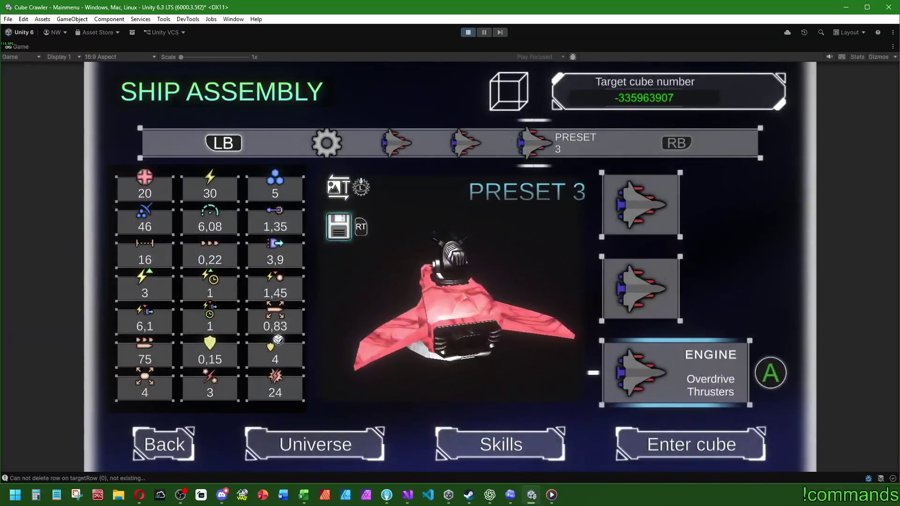
key(Return)
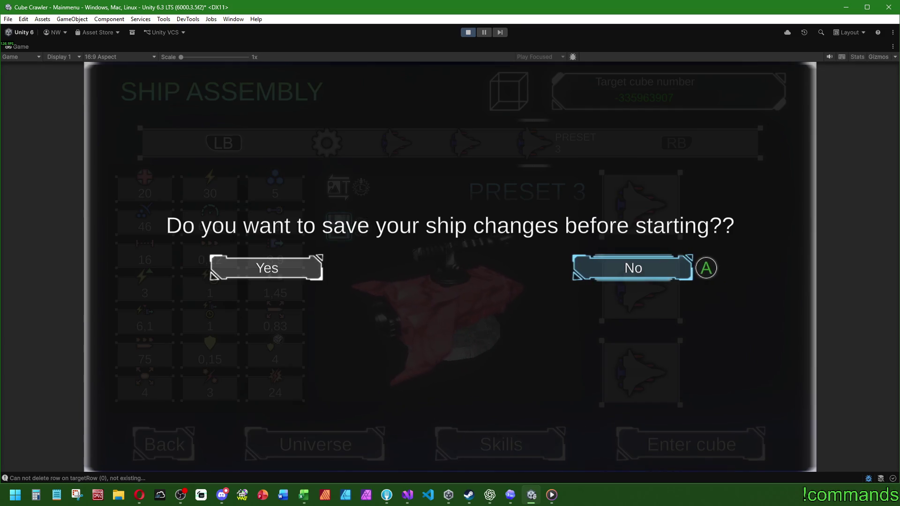
key(Left)
key(Return)
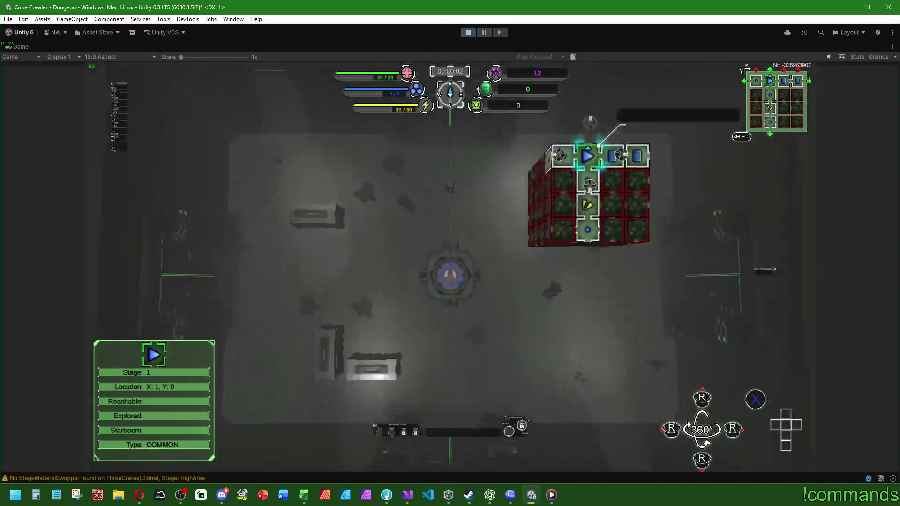
Fly through the portals and fight enemies up to Stage 4, then show the room-card map.
key(w)
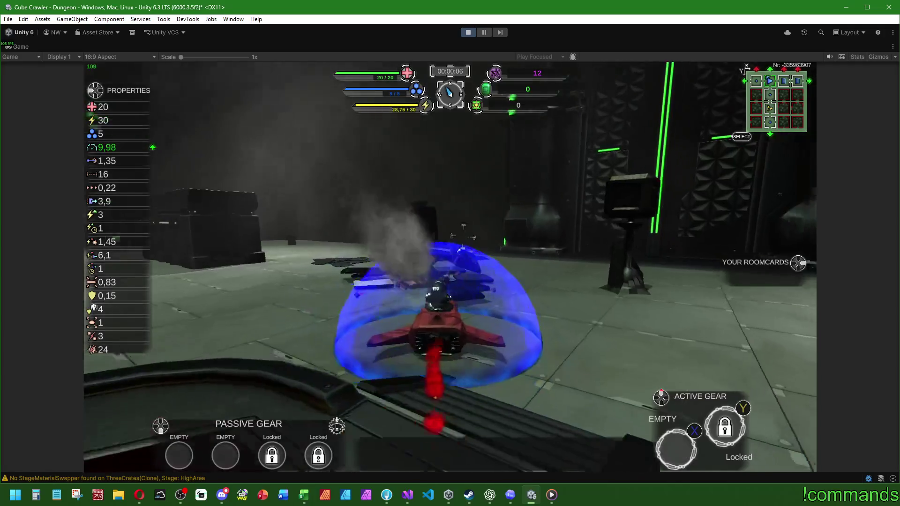
key(space)
key(w)
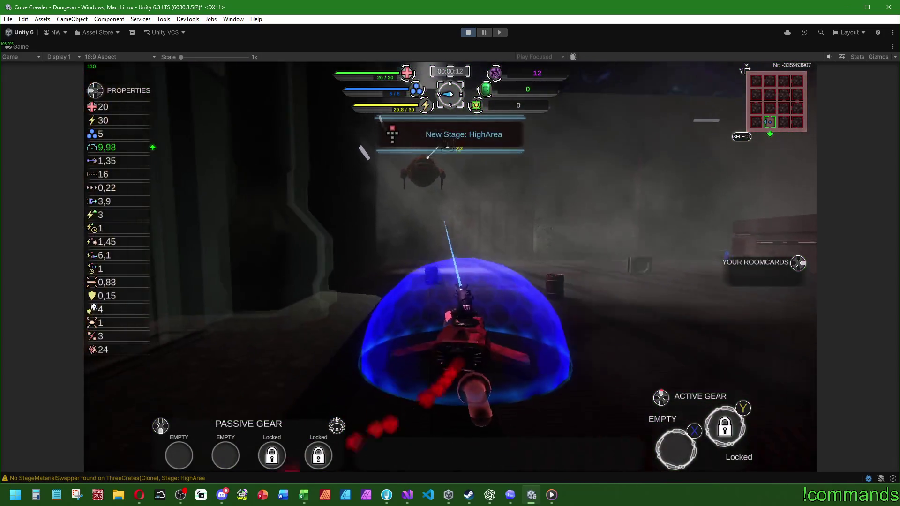
key(space)
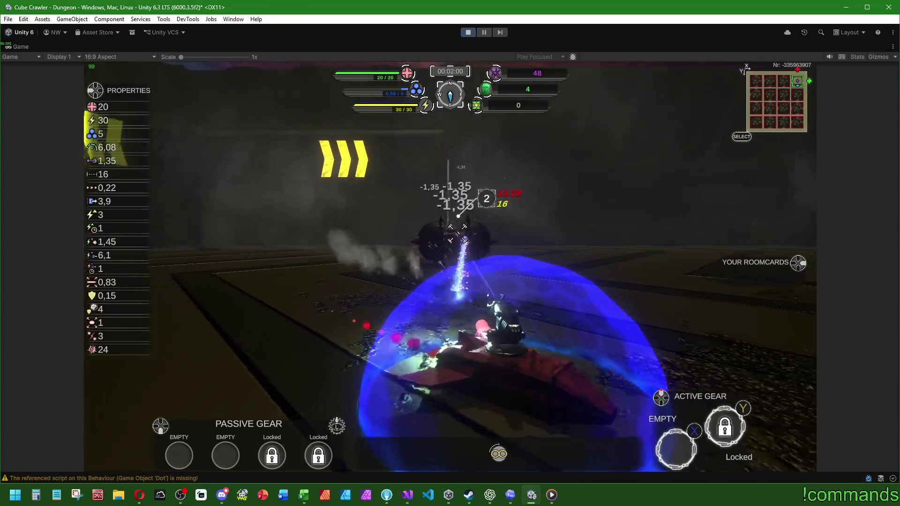
key(Tab)
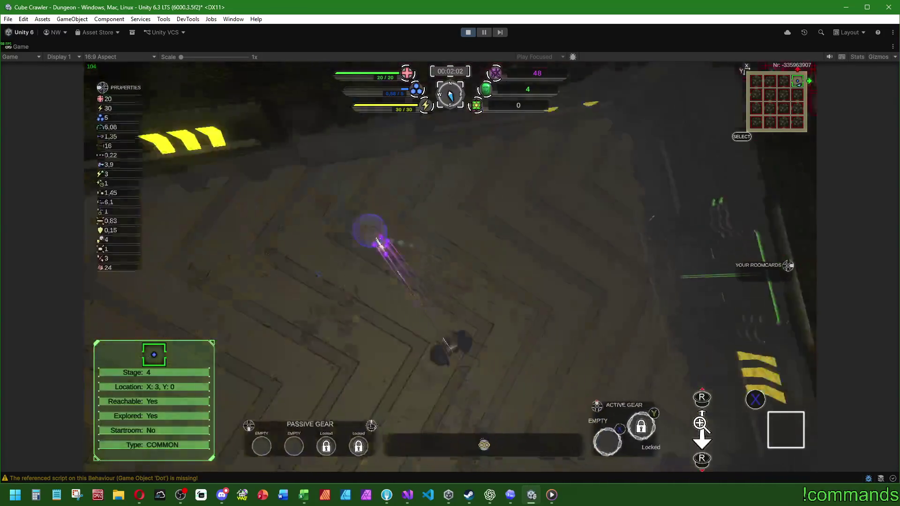
Hide the room-card map and resume flying and fighting through the dungeon.
key(Tab)
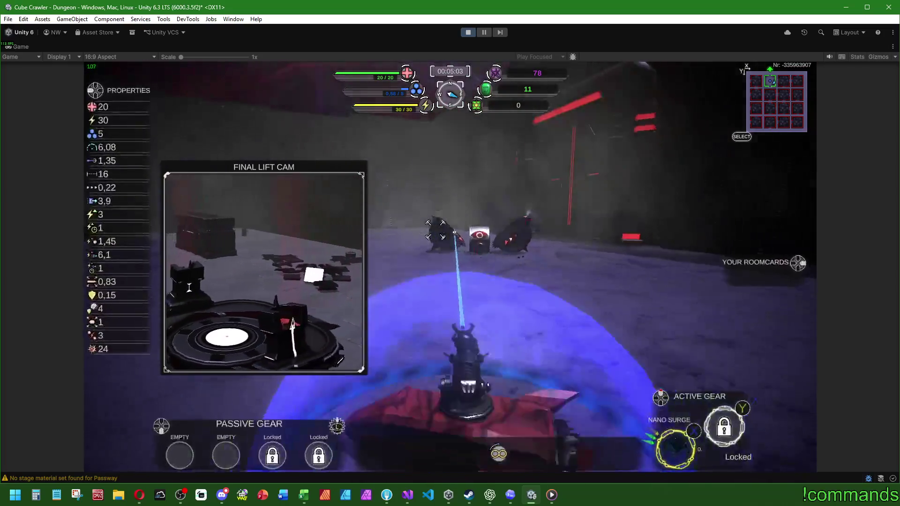
Briefly check the full dungeon map during the cutscene, then bring up the Windows Start menu.
key(m)
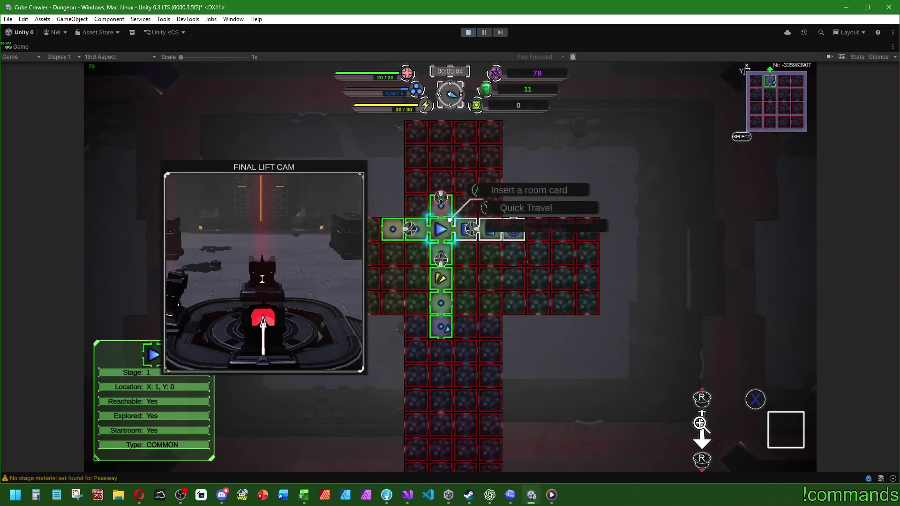
key(m)
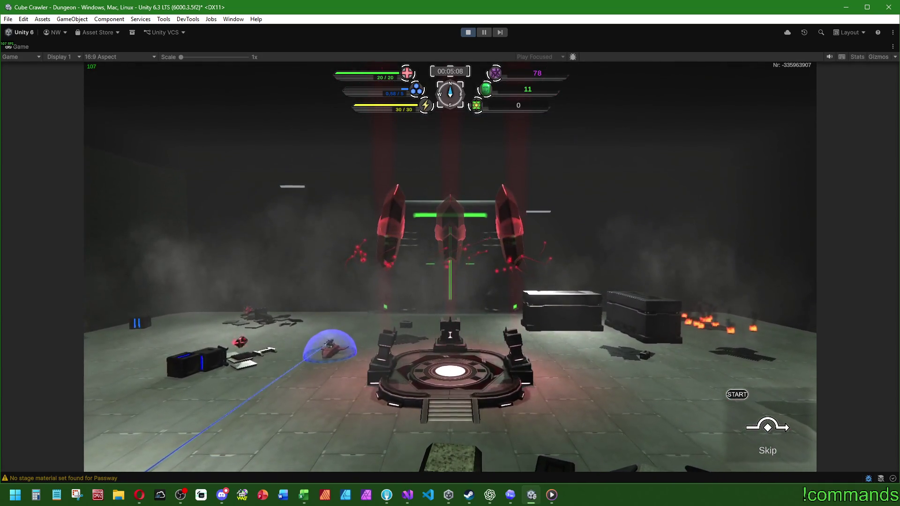
key(super)
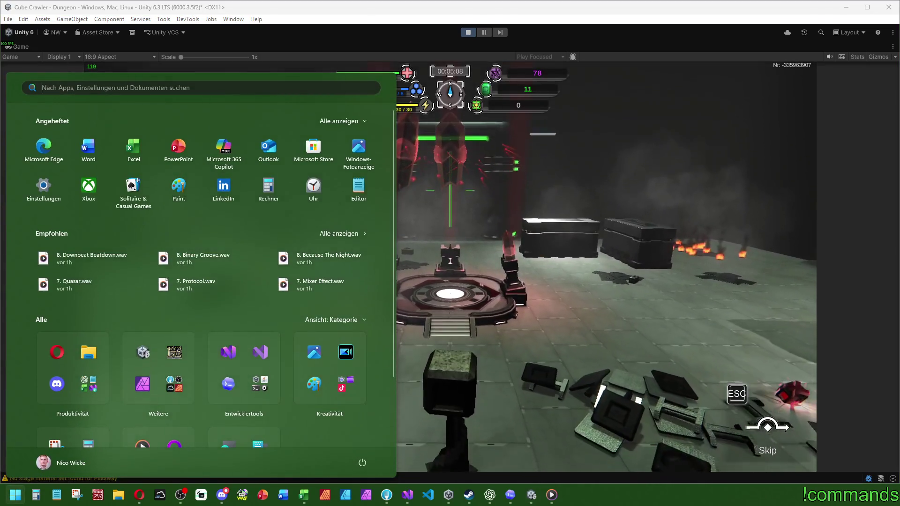
Dismiss the Start menu and refocus the running Unity Game view.
key(super)
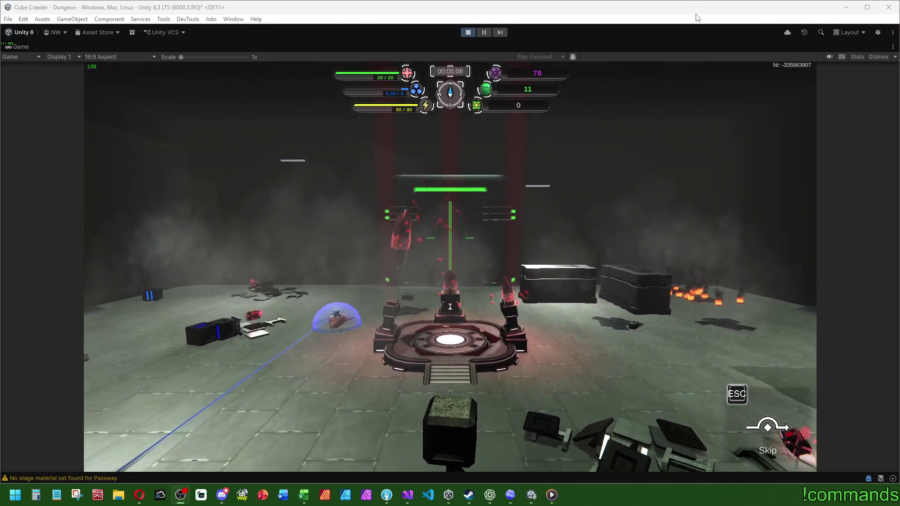
click(697, 18)
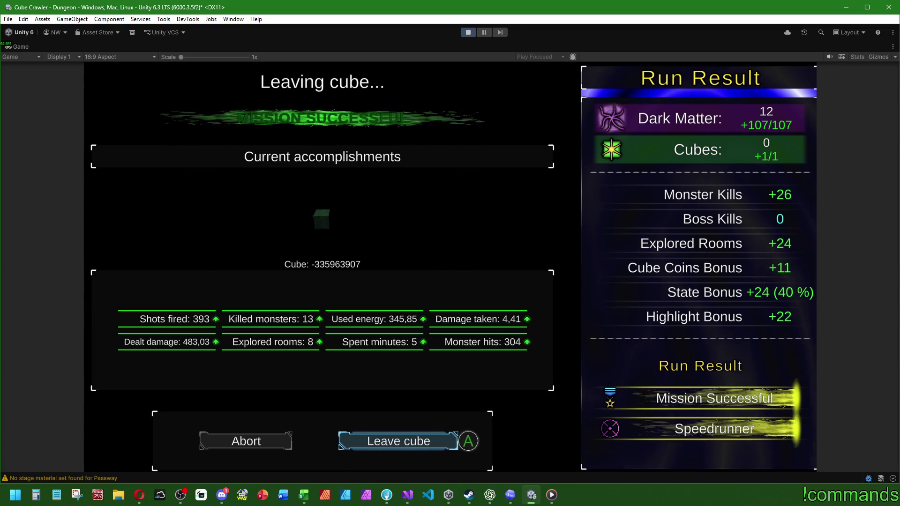
Leave the cleared cube and pick SAVE for the run result.
key(Return)
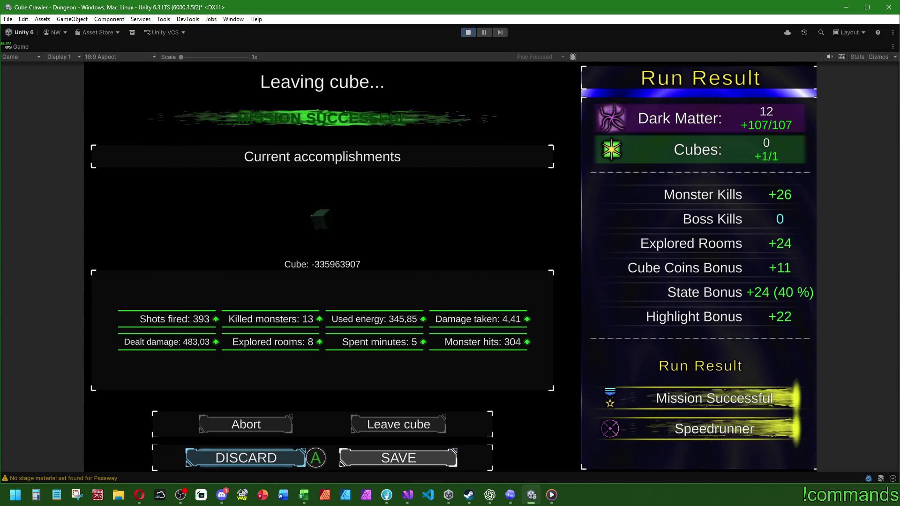
key(Right)
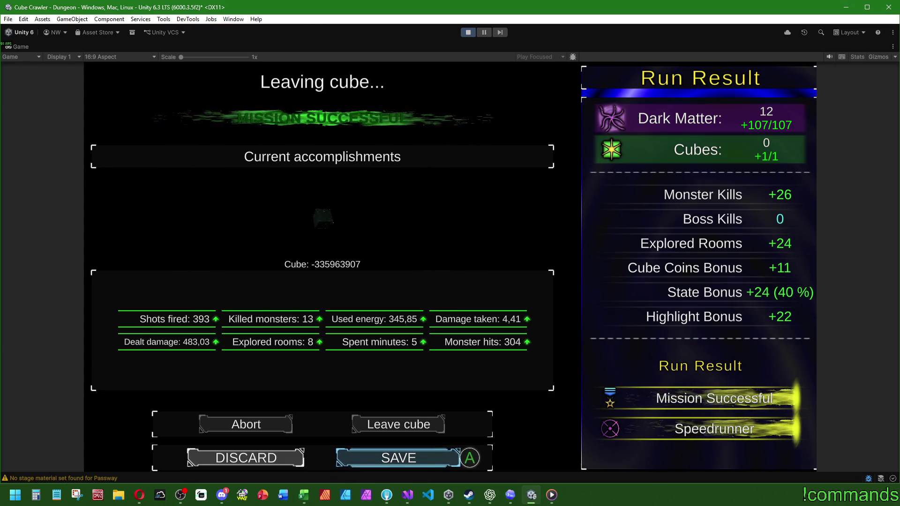
key(Return)
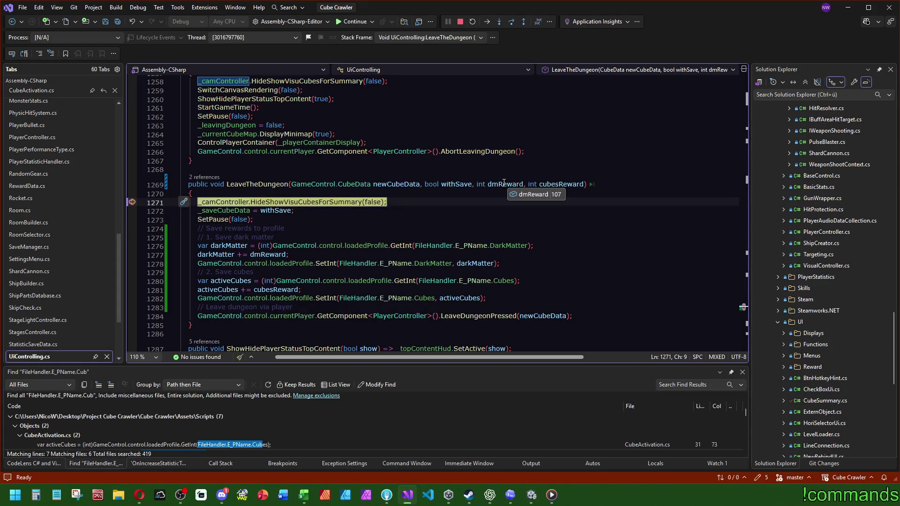
Step over LeaveTheDungeon's statements past the dark matter reward addition.
click(557, 170)
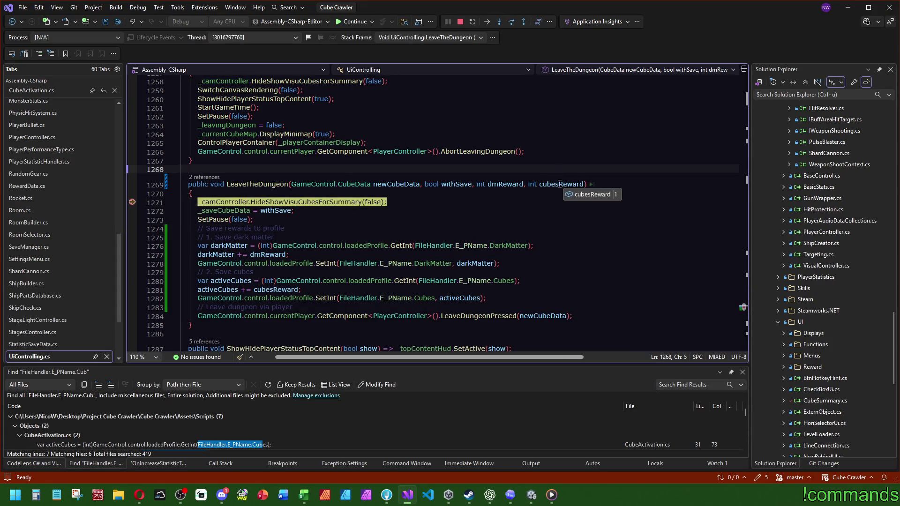
key(alt+Tab)
key(alt+Tab)
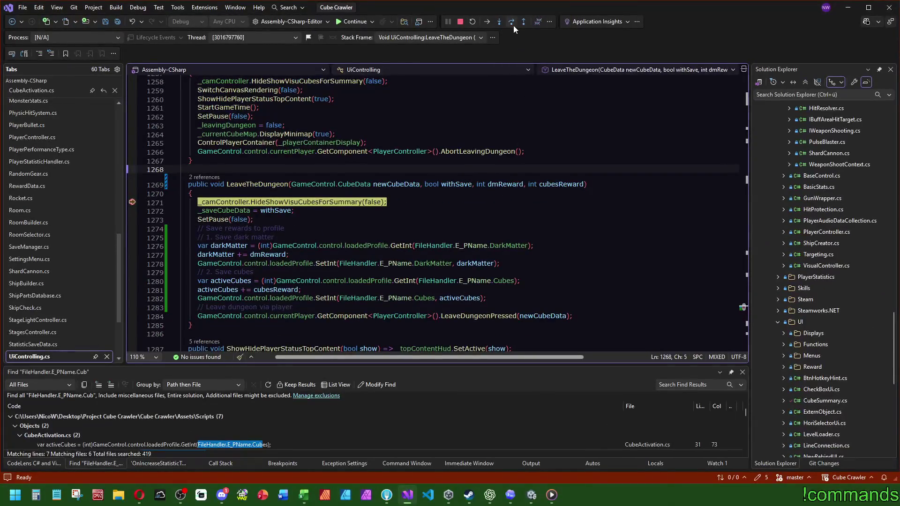
click(513, 25)
click(513, 24)
click(514, 25)
click(514, 25)
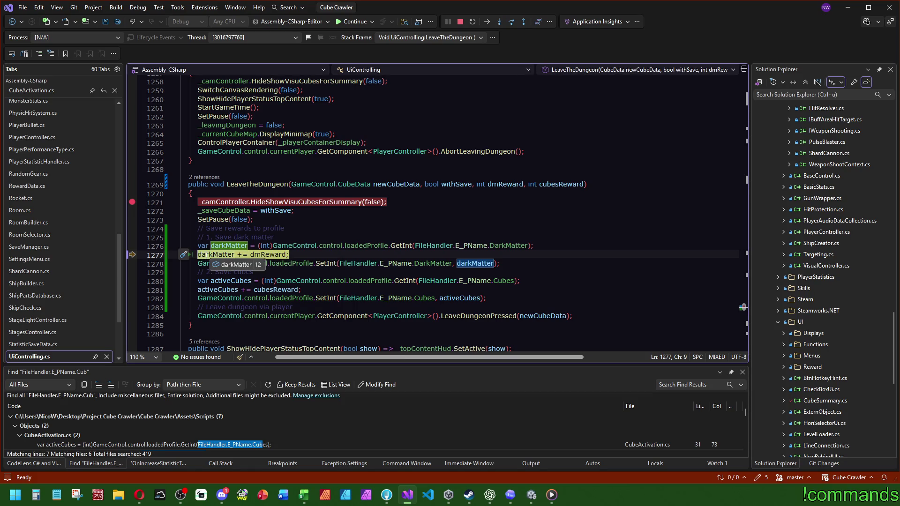
click(512, 22)
Check the darkMatter value, step past the cube reward and its save, then continue the game.
mouse_move(211, 255)
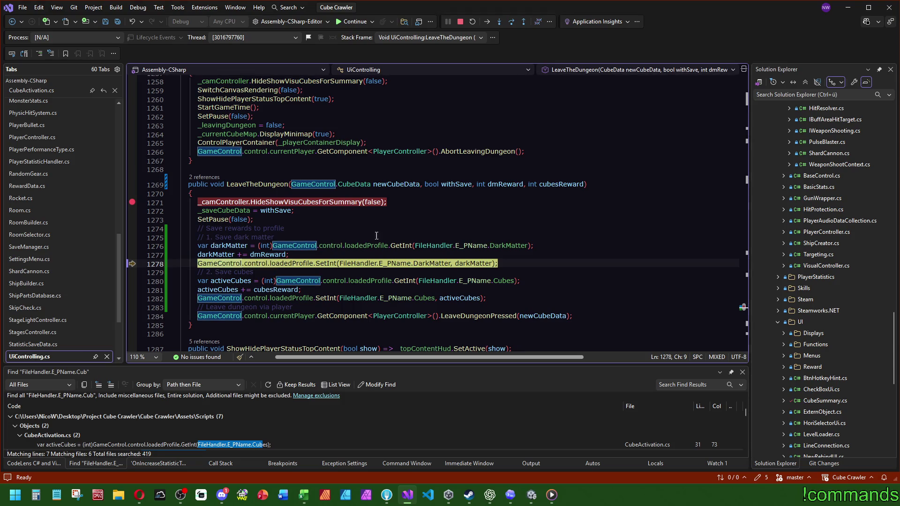
click(446, 210)
key(F10)
key(F10)
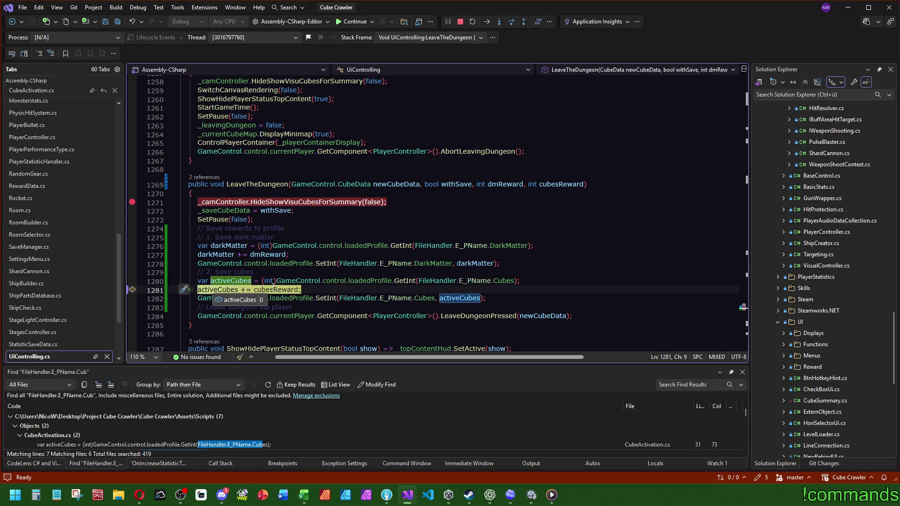
click(514, 24)
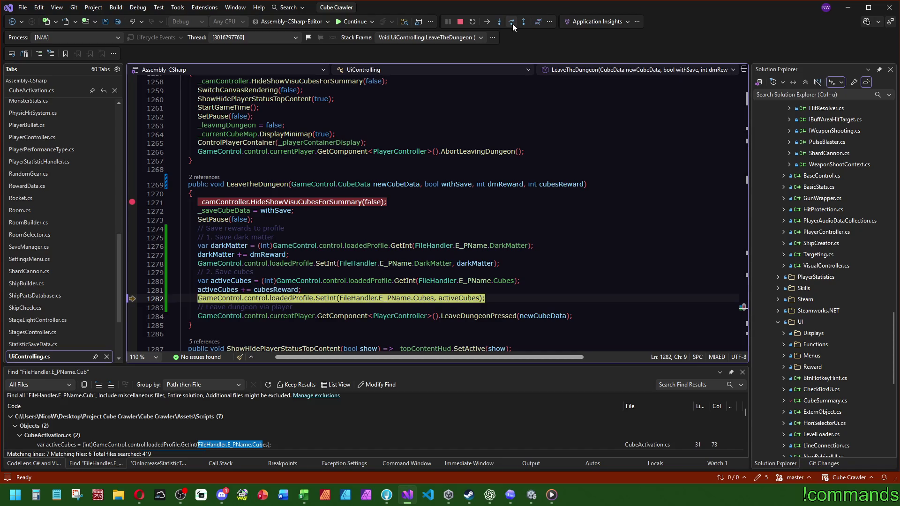
click(511, 23)
click(349, 22)
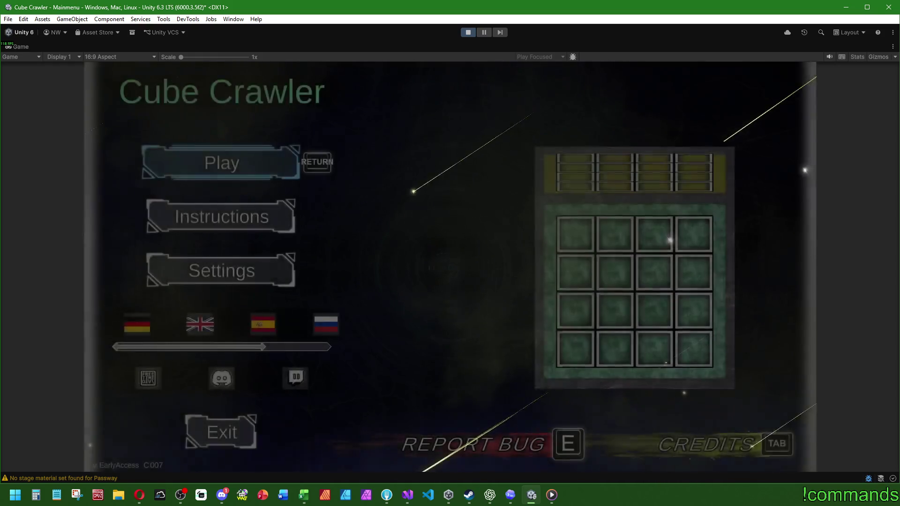
Unlock the Explorer environment skill, look over the Changer skill, and return to ship assembly.
key(Return)
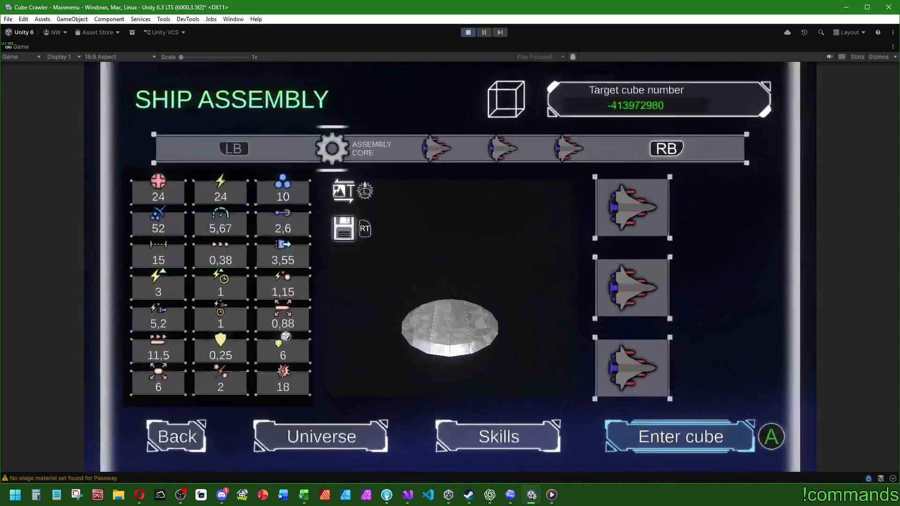
key(Return)
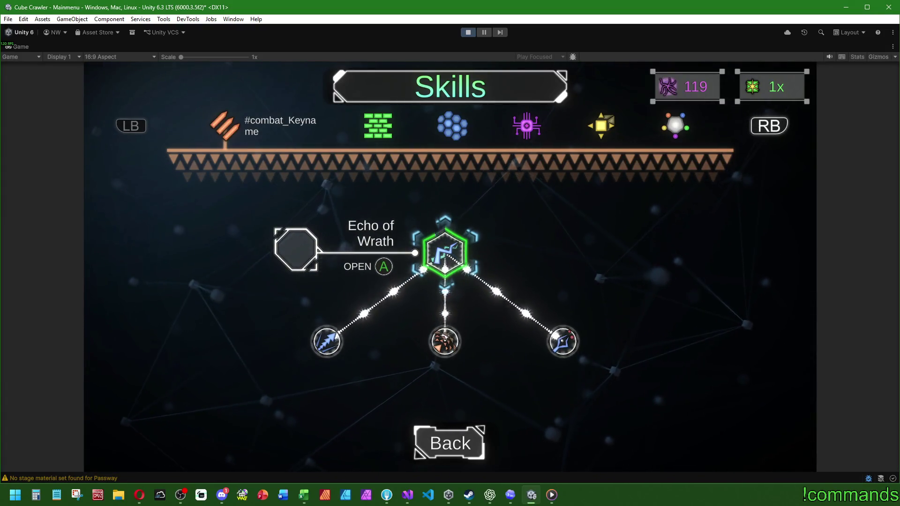
key(e)
key(e)
key(e)
key(e)
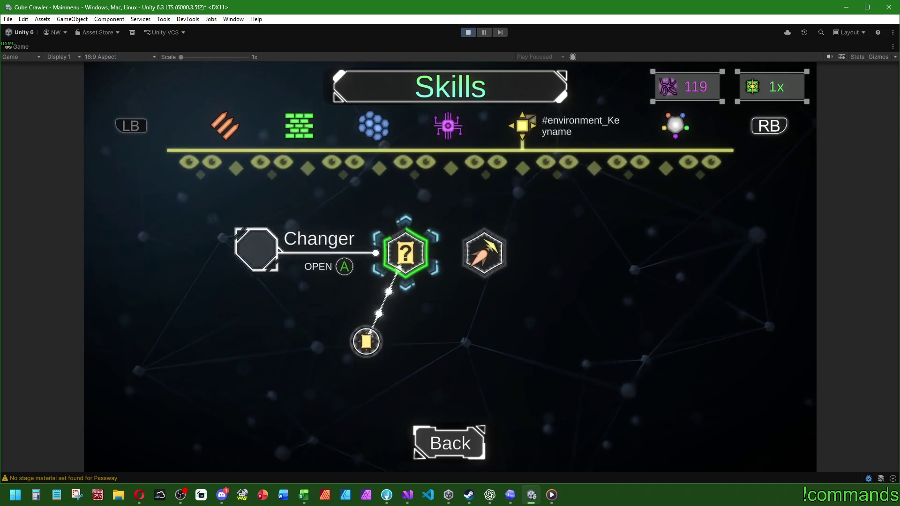
key(Return)
key(Return)
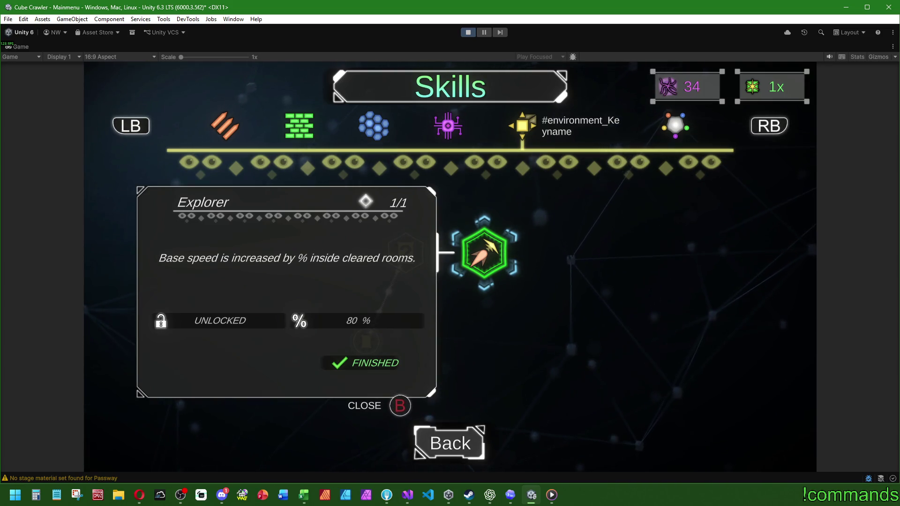
key(Escape)
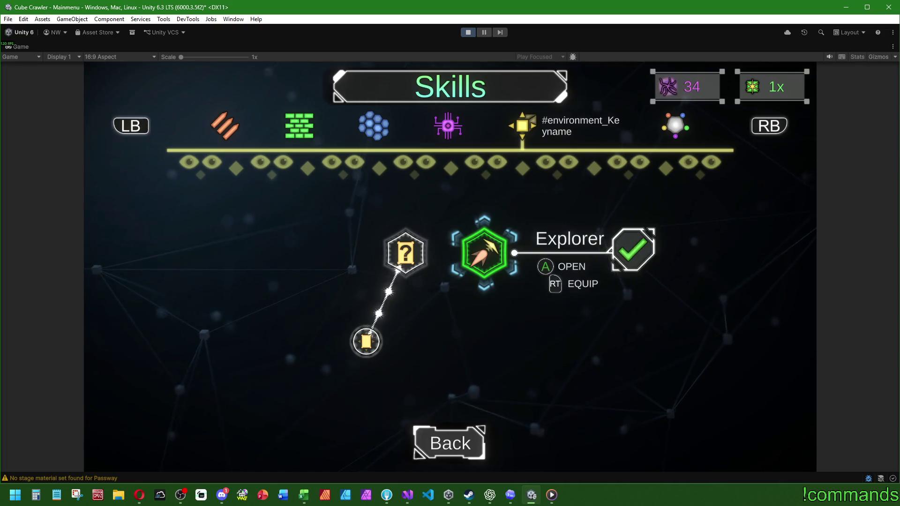
key(Left)
key(Return)
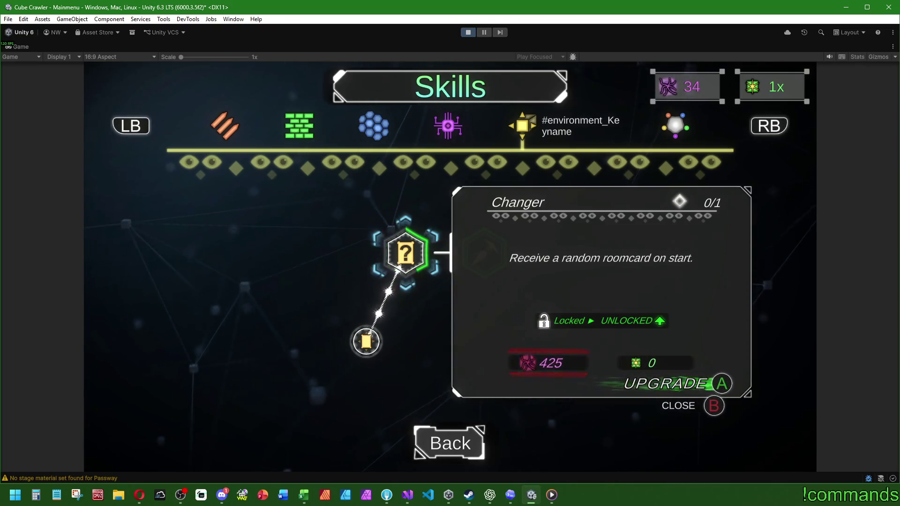
key(Escape)
key(Down)
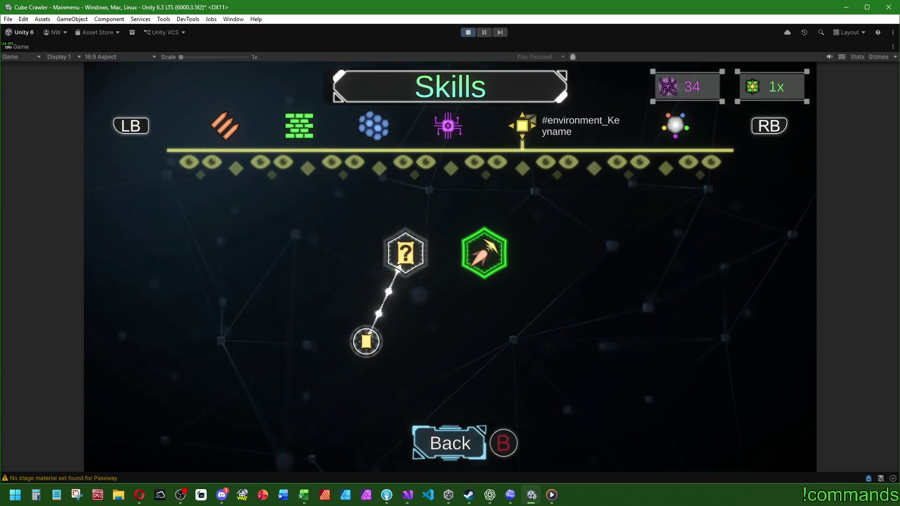
key(Return)
Switch the ship to preset 2, browse the Universe map to cube -335963907, and enter a new cube.
key(e)
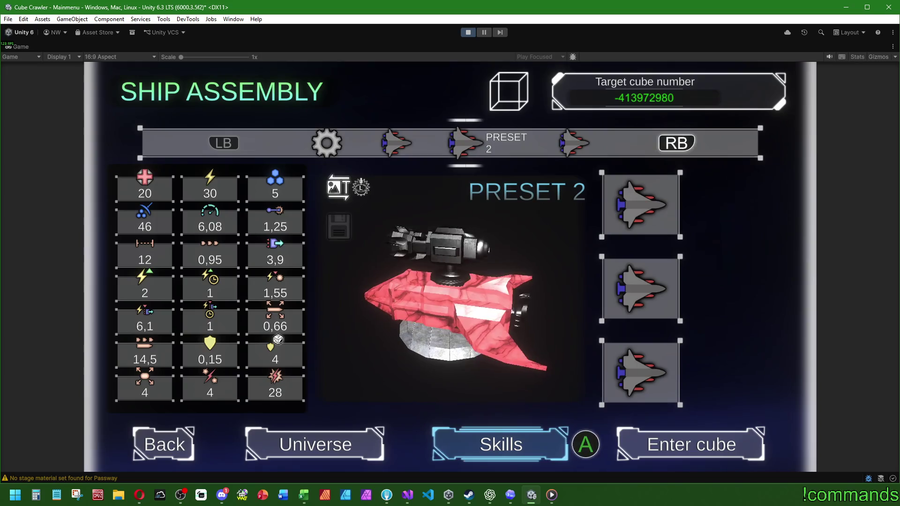
key(Up)
key(Down)
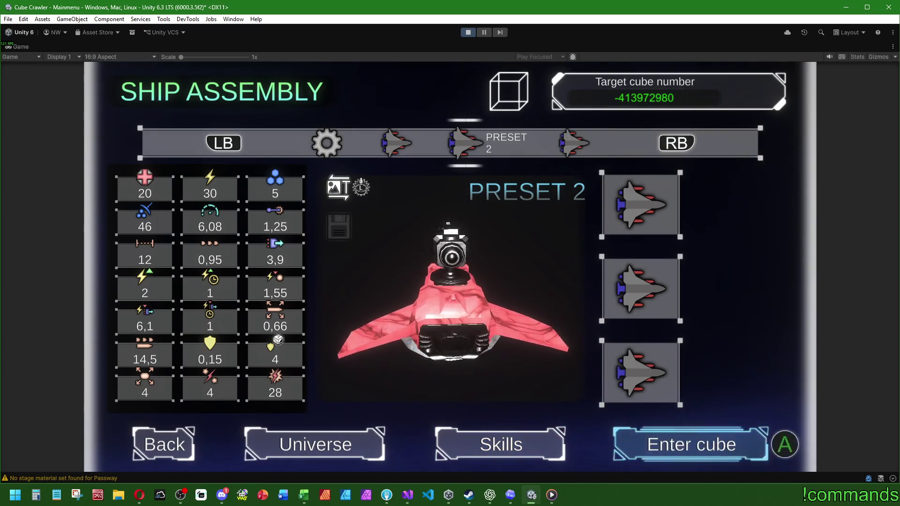
key(Left)
key(Left)
key(Return)
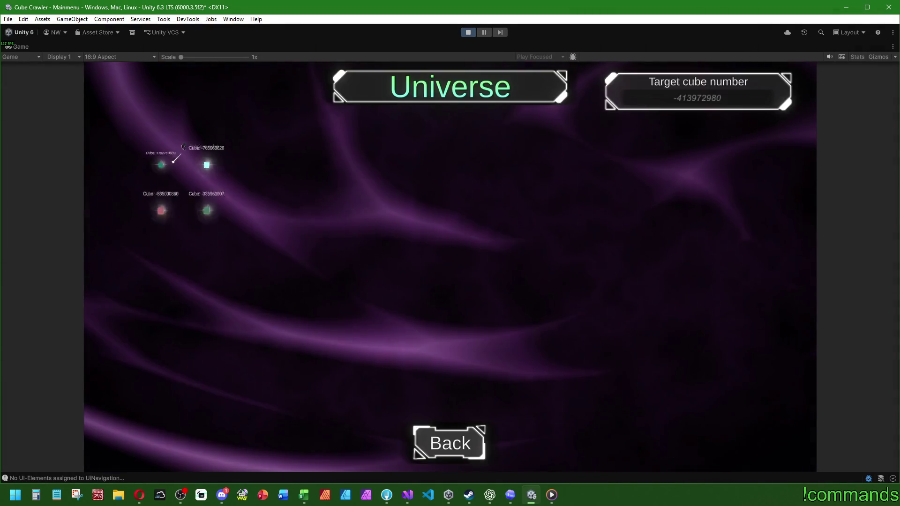
key(Down)
key(Escape)
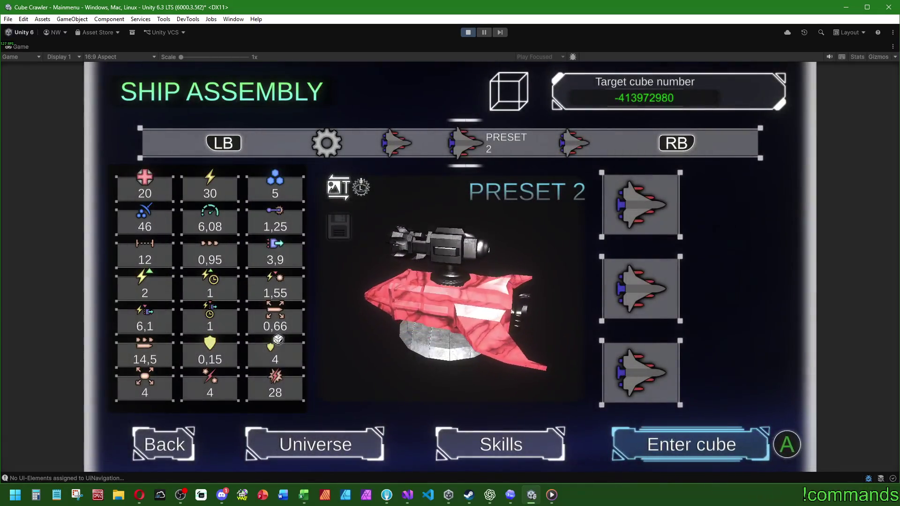
key(Return)
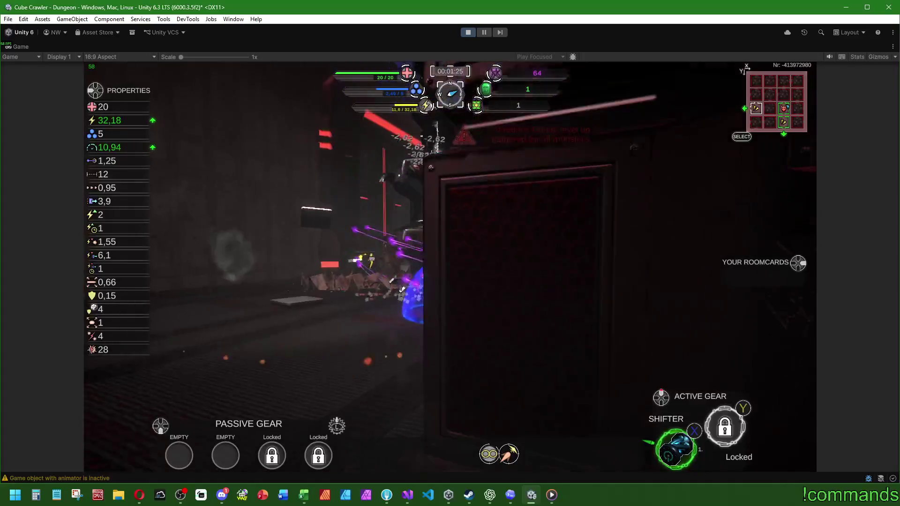
Play through the new cube, checking the dungeon map, until the Final Lift Cam shows.
key(m)
key(m)
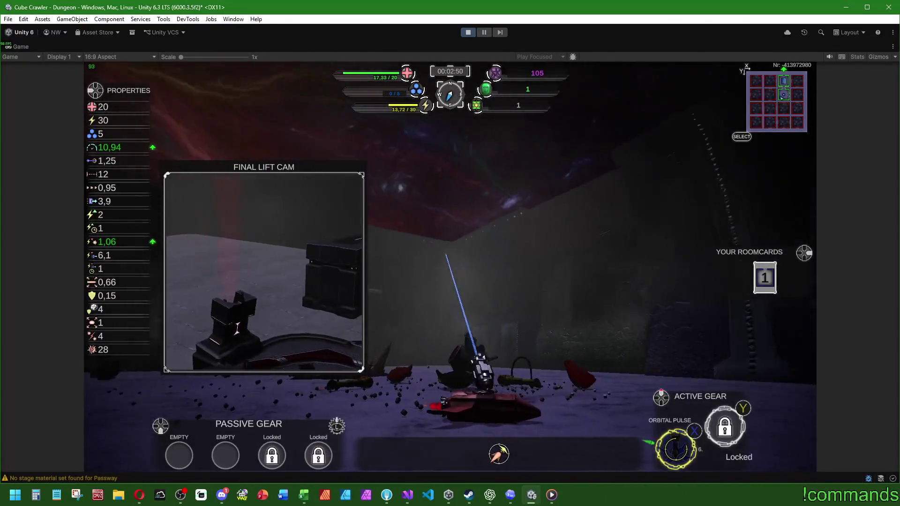
Browse the YOUR STATS panel and the gear page in the player information overlay.
key(l)
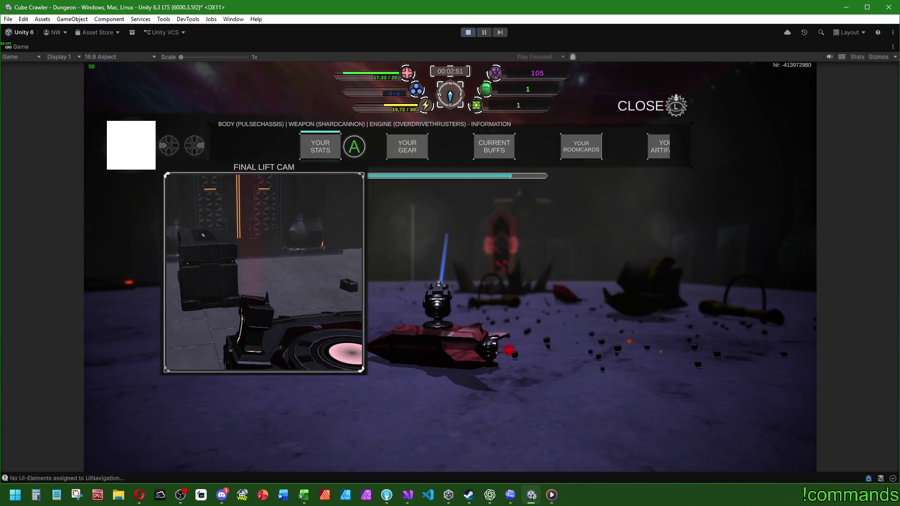
key(Left)
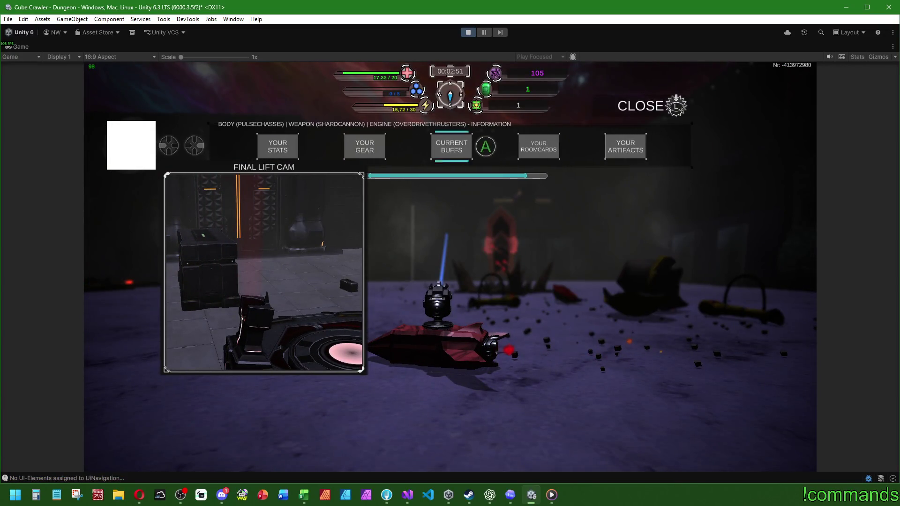
key(Return)
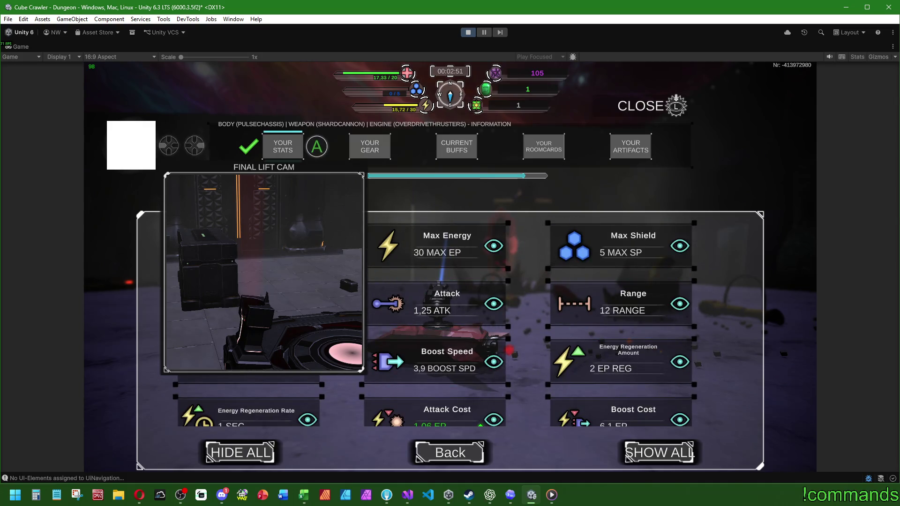
key(Down)
key(Right)
key(Down)
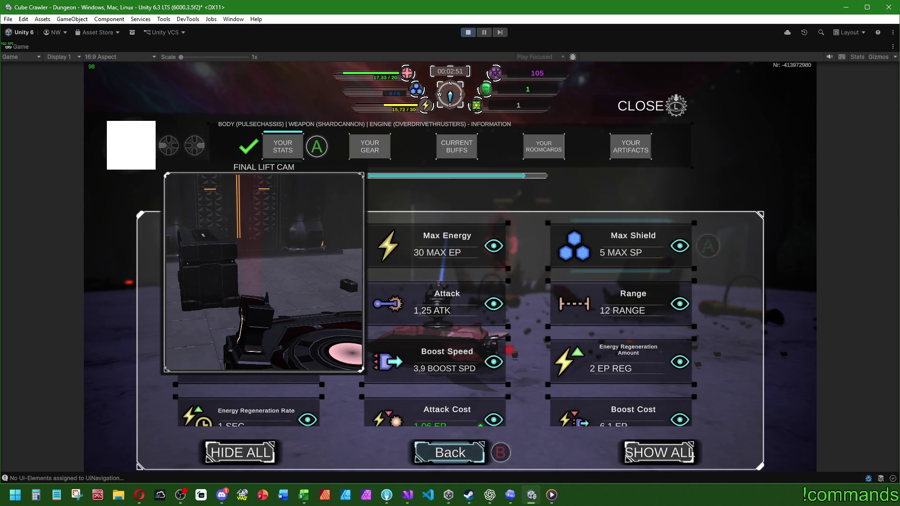
key(Return)
key(Right)
key(Return)
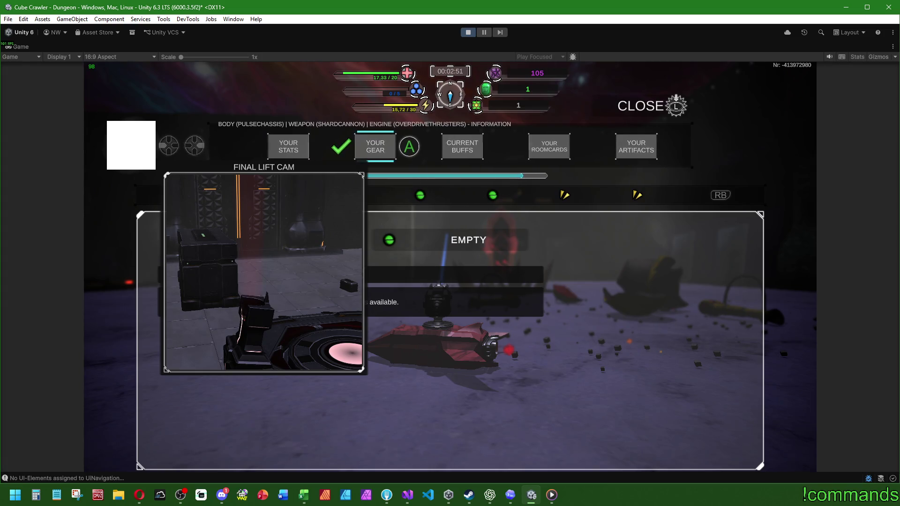
key(l)
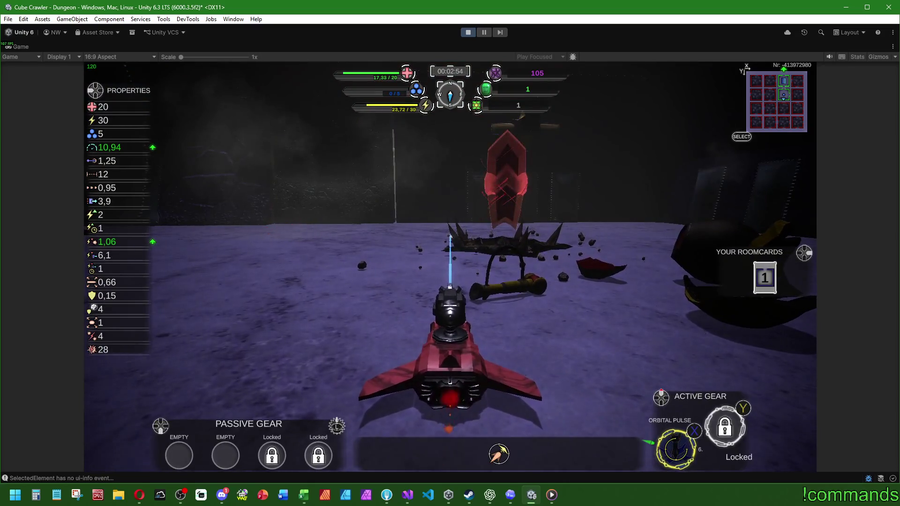
Inspect the Orbital Pulse active gear in Slot 1, then close the overlay to resume play.
key(l)
key(Right)
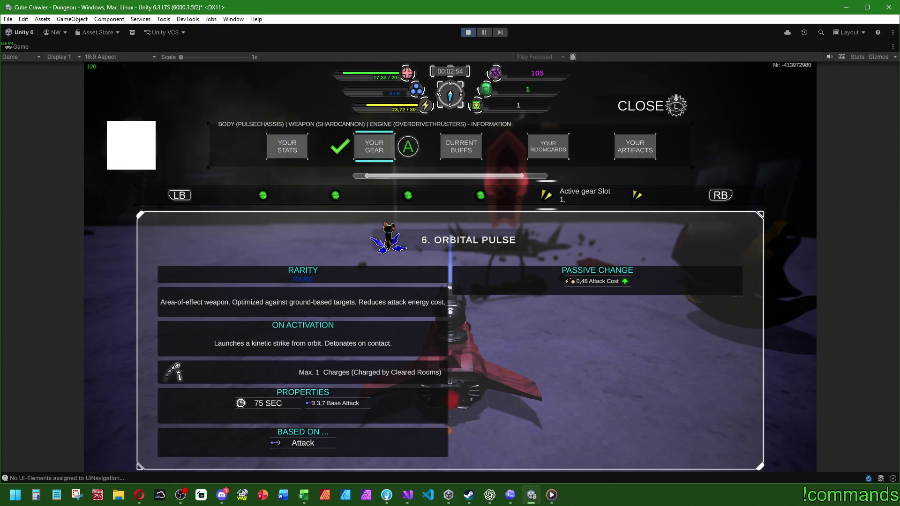
key(Escape)
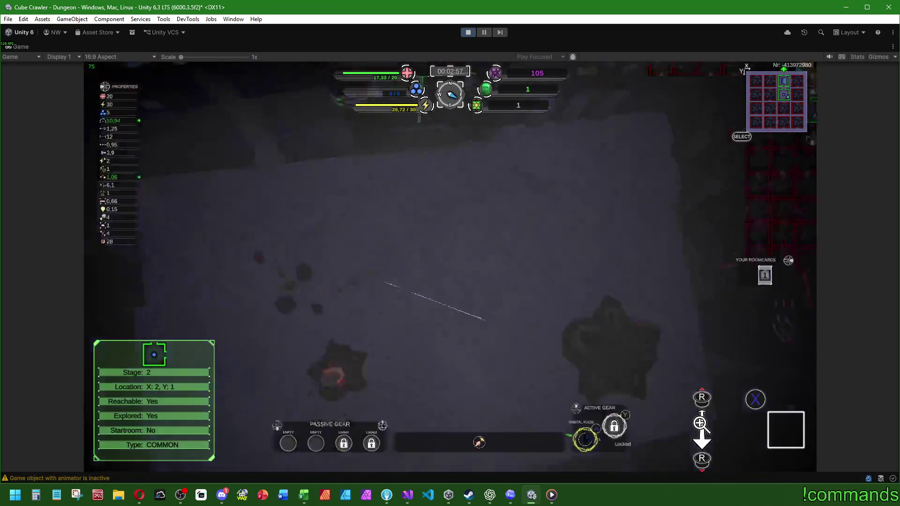
Check the top-down view and full dungeon map, then resume play to collect the second gate fragment (2/3).
key(Tab)
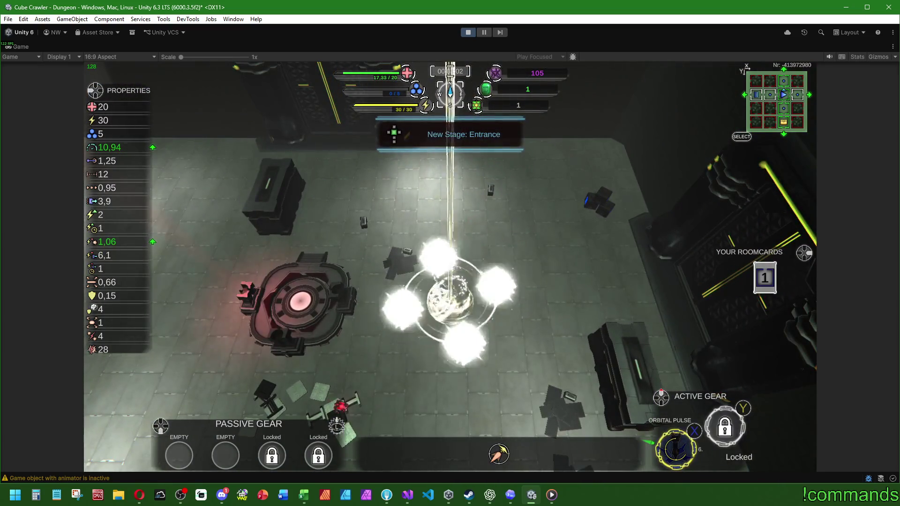
key(Tab)
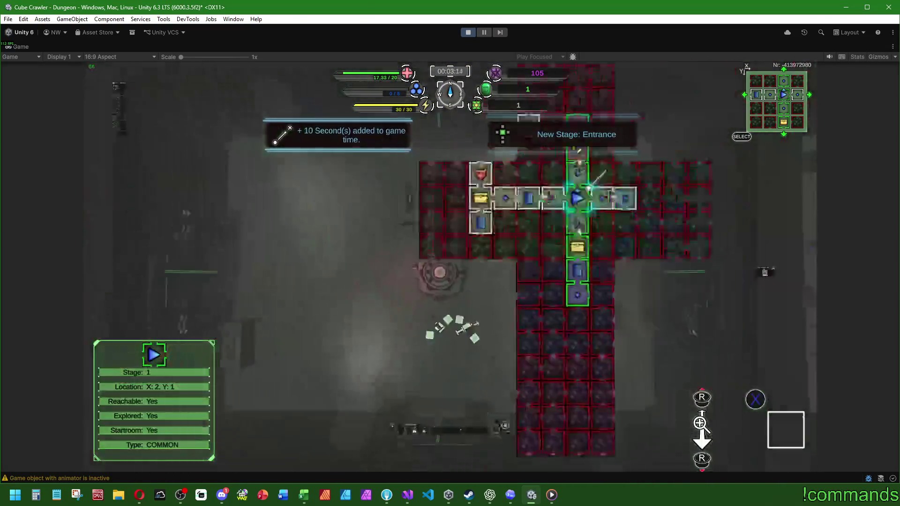
key(Tab)
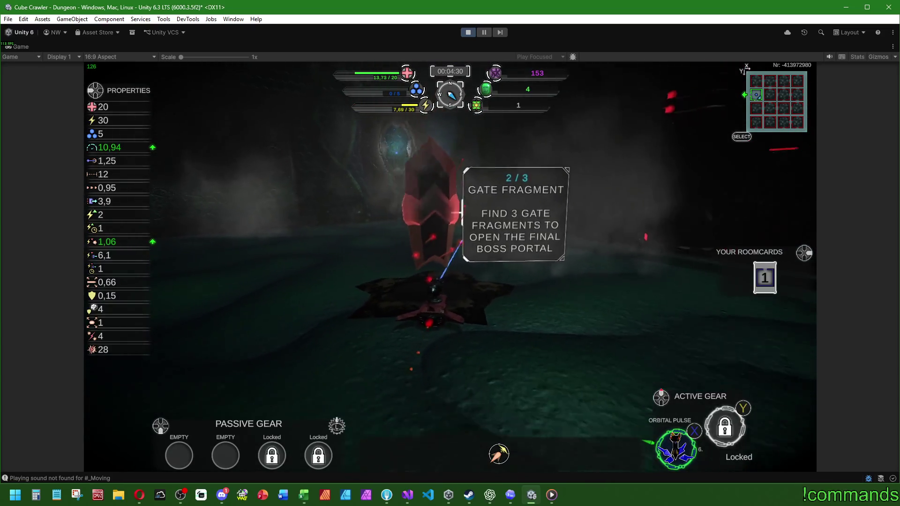
Glance at the full dungeon map, then close it and keep playing to pick up another room card.
key(Tab)
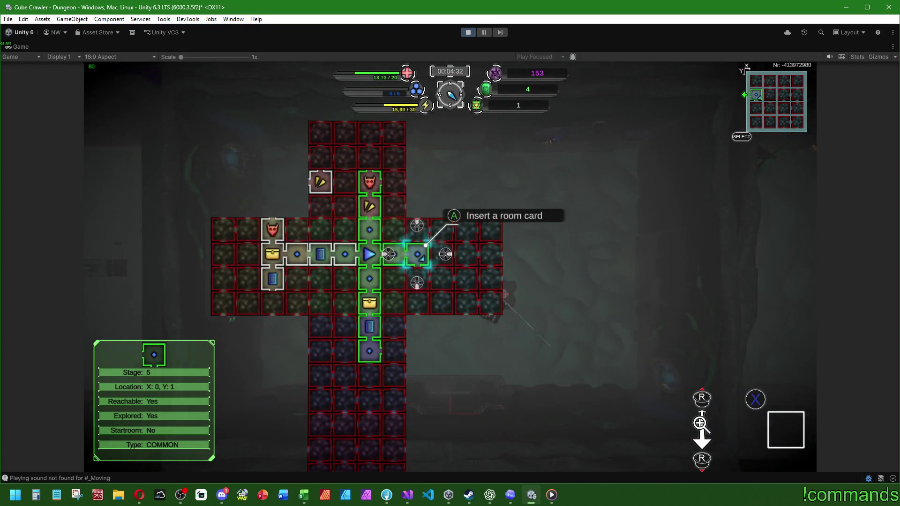
key(Tab)
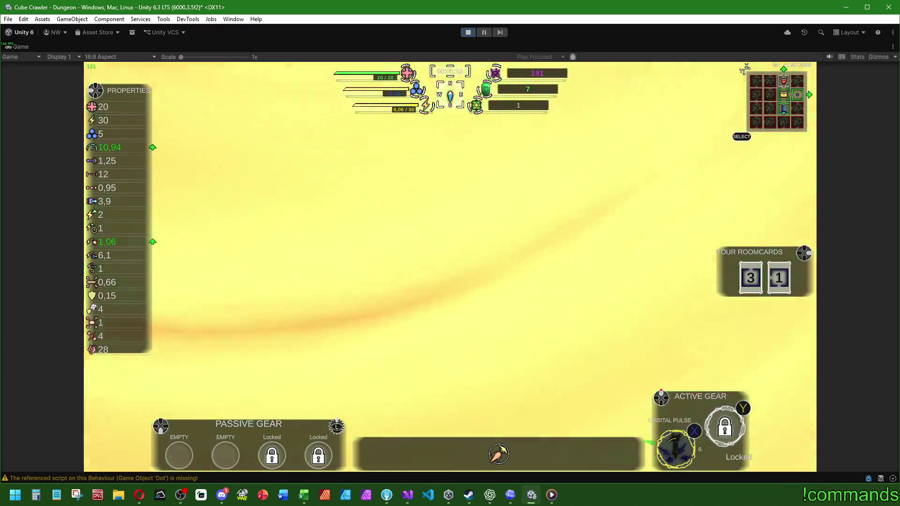
Choose LEAVE CUBE from the game's Settings menu, abort, then reopen Settings and leave again to reach the Leaving cube screen.
key(Escape)
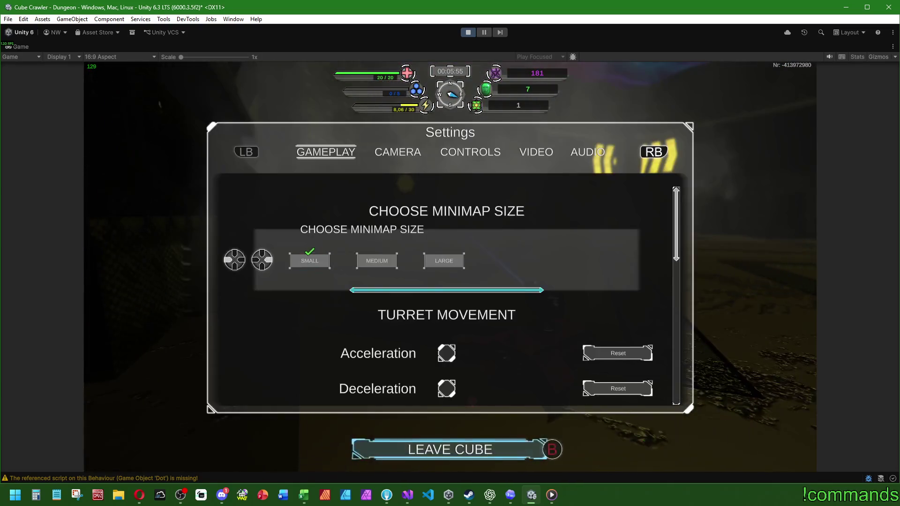
key(Escape)
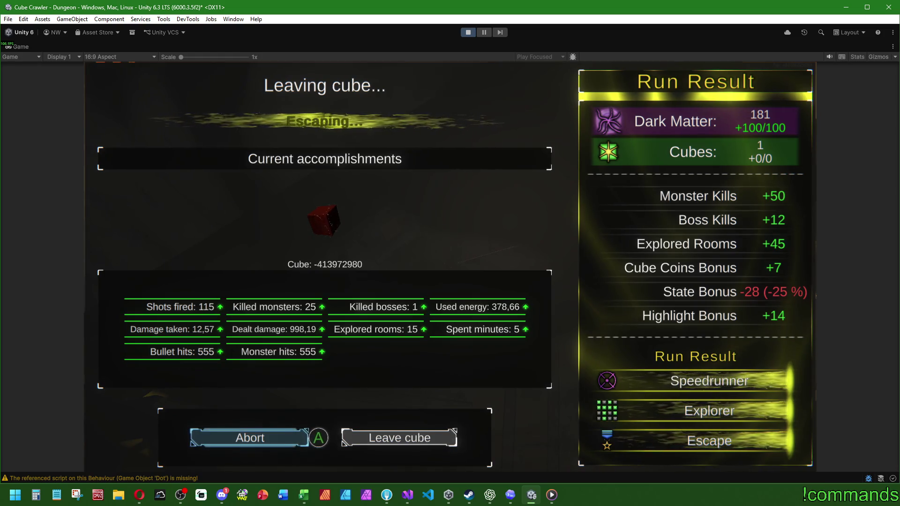
key(Escape)
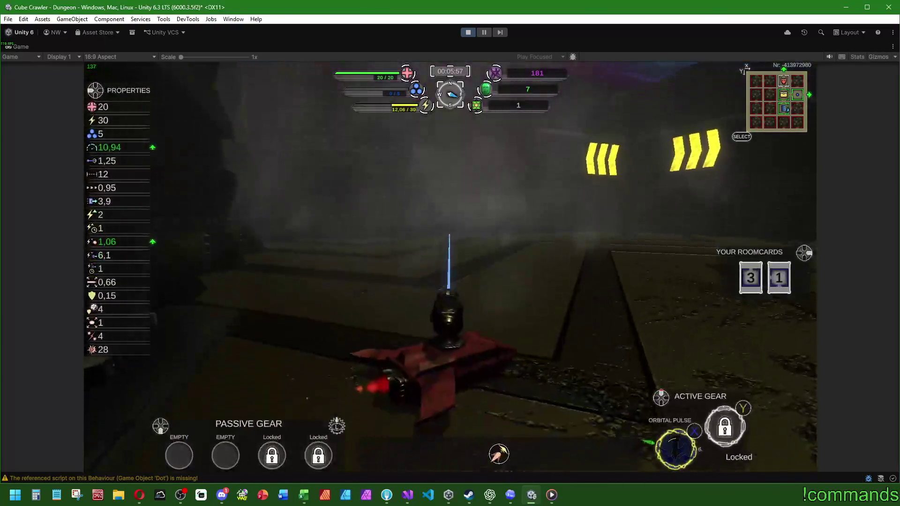
key(Escape)
key(Escape)
key(Escape)
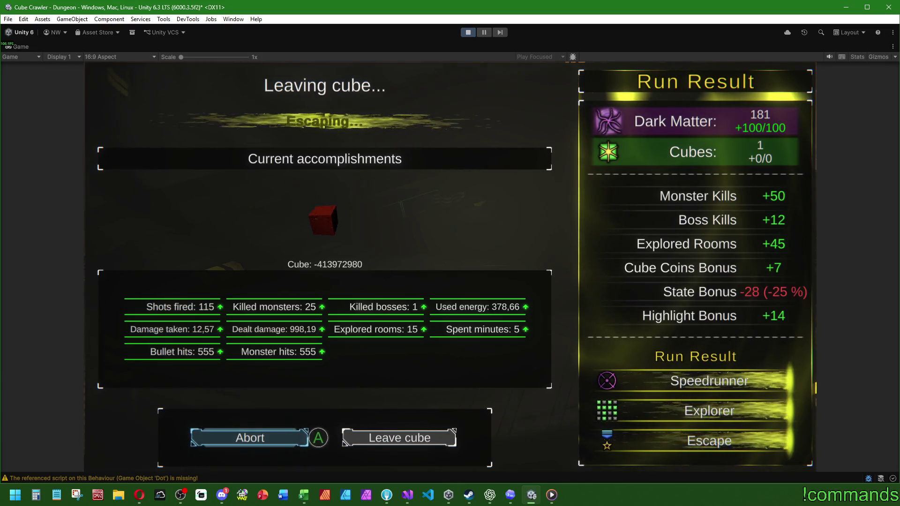
key(Return)
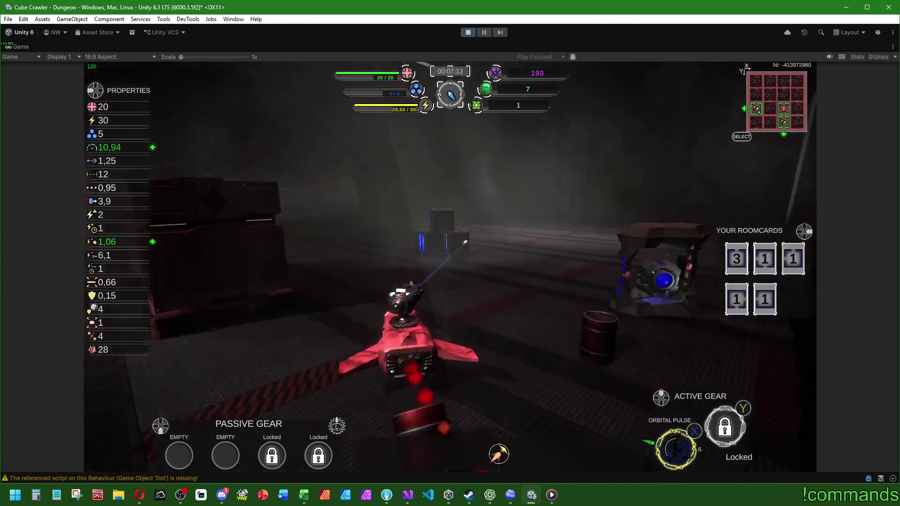
After collecting more room cards, bring up the game's Settings menu on the Gameplay tab.
key(Escape)
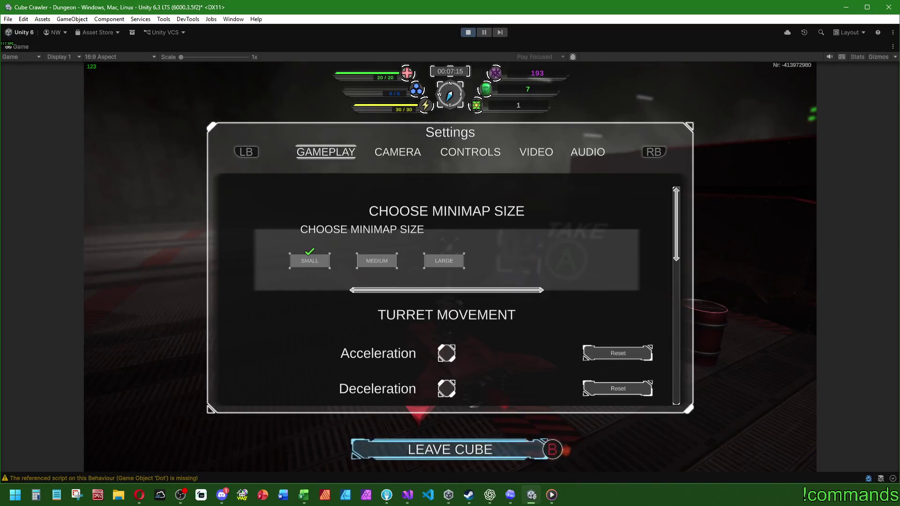
Close Settings, check the top-down dungeon map, then resume driving toward the core room.
key(Escape)
key(Tab)
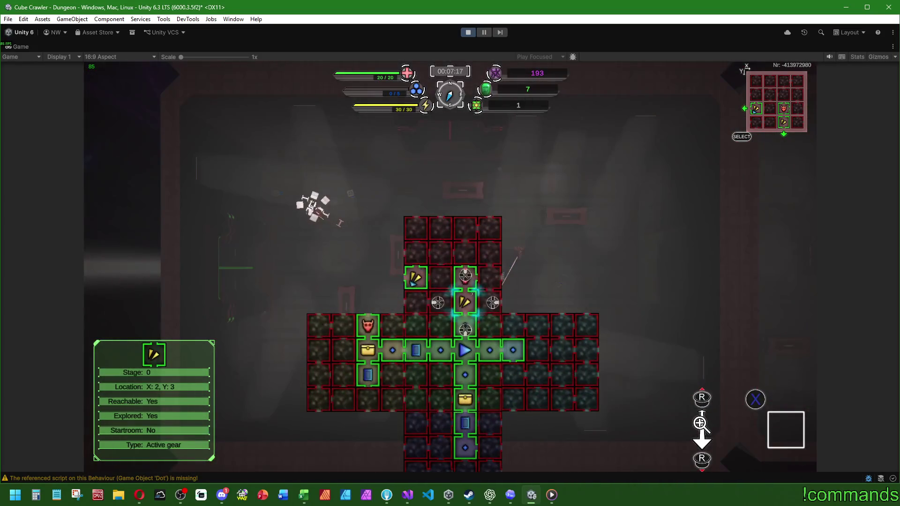
key(Tab)
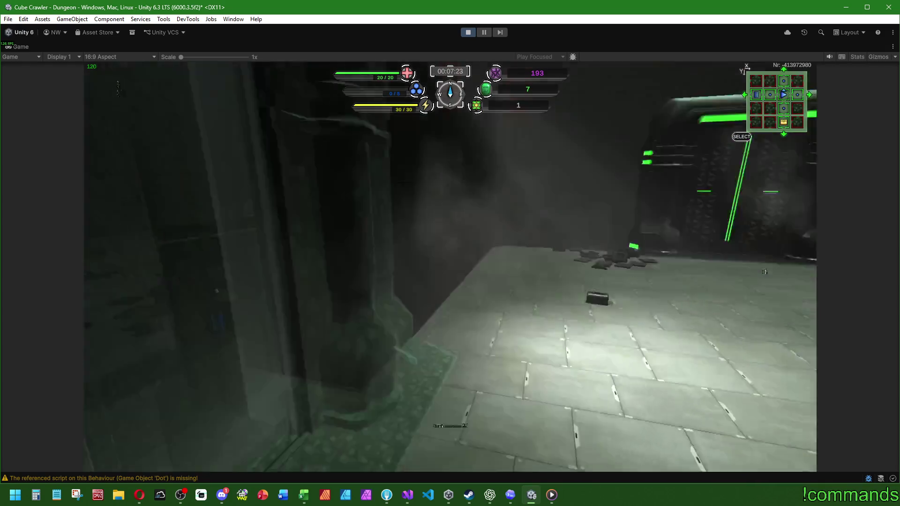
Drive the ship onto the glowing Cube Core platform and use it to exit the cube.
key(w)
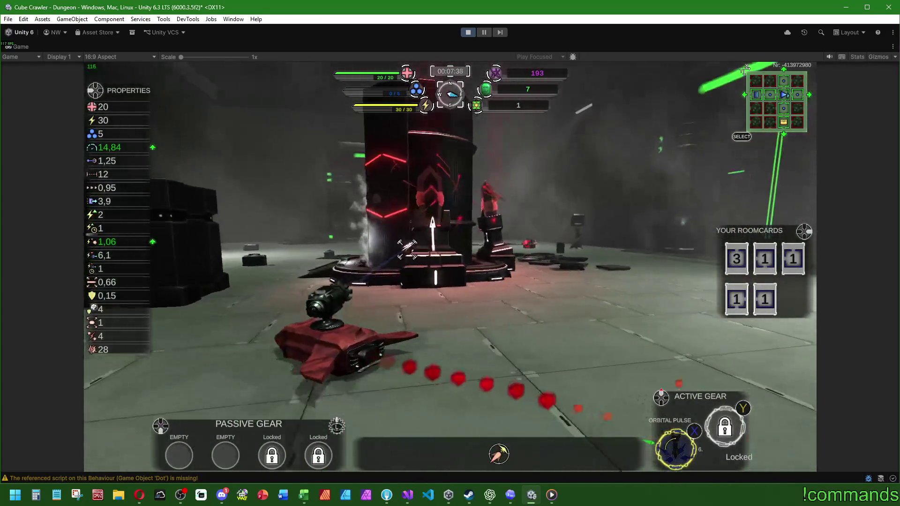
key(w)
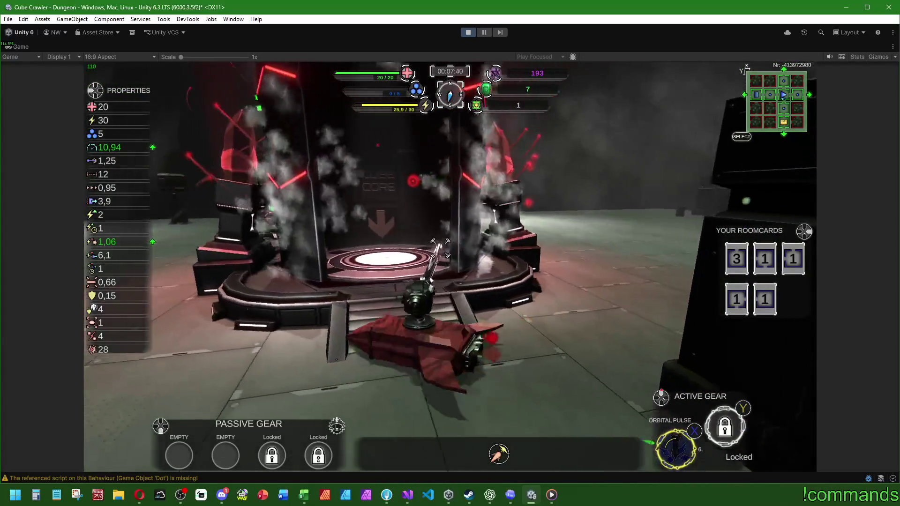
key(w)
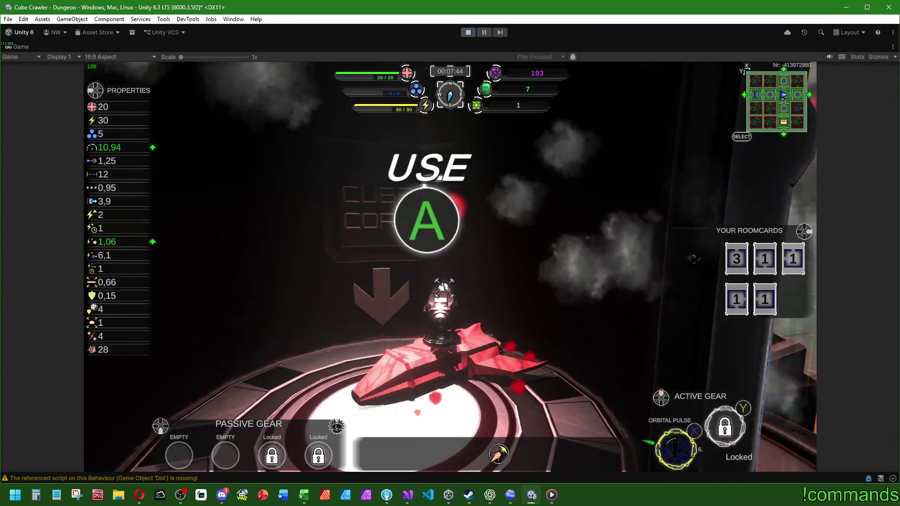
key(e)
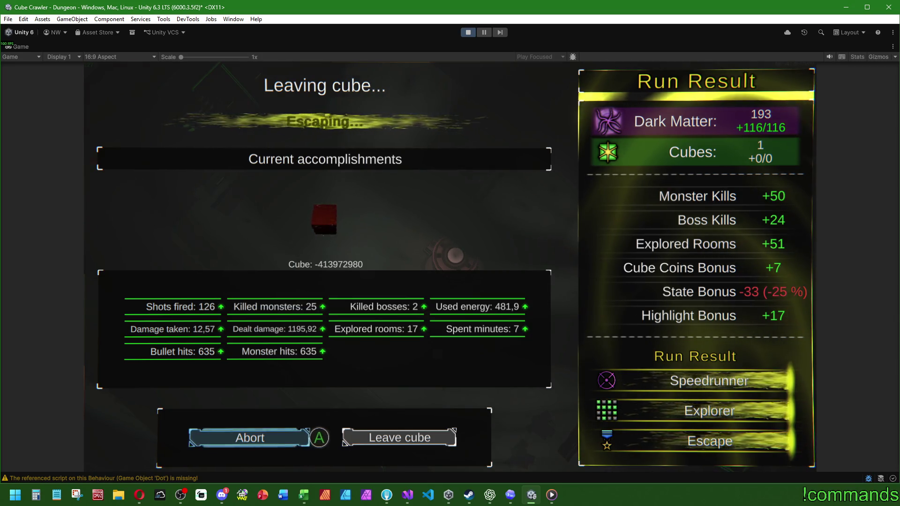
Insert a room card at map room X:0, Y:1 facing east.
key(Tab)
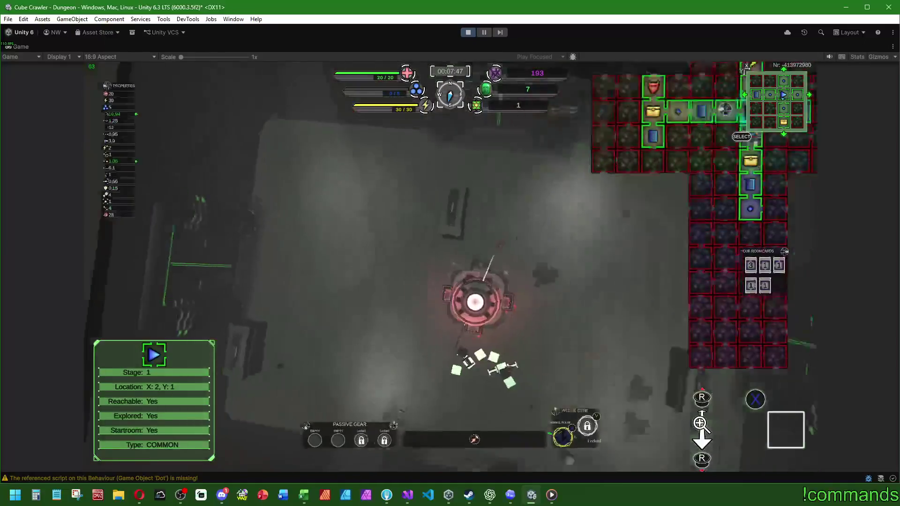
key(Up)
key(Up)
key(Up)
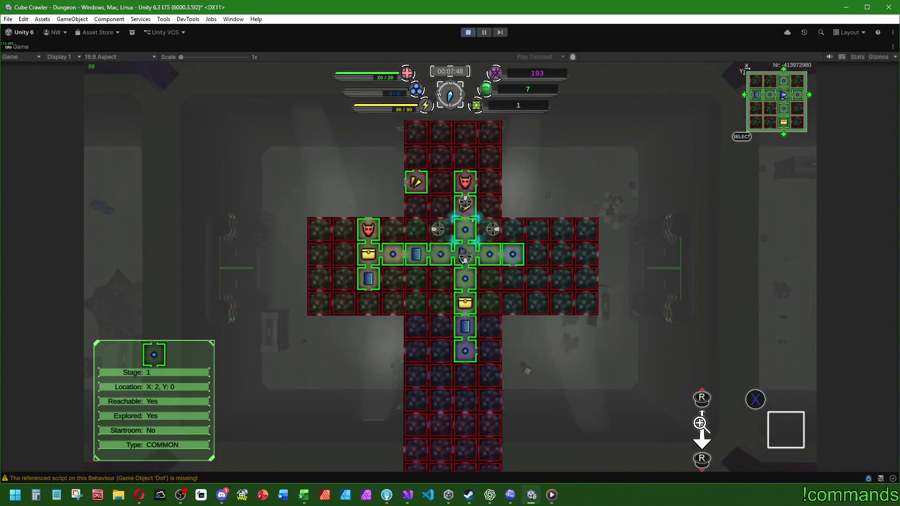
key(Left)
key(Left)
key(Return)
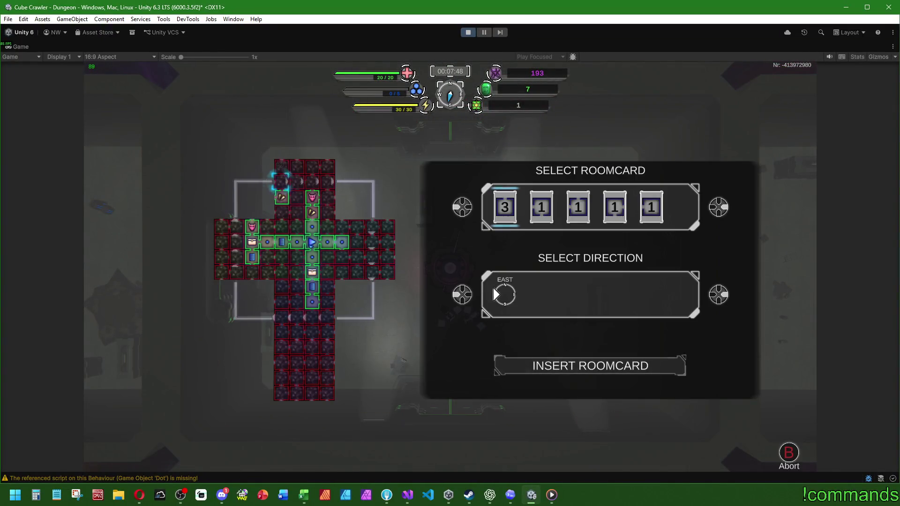
key(Return)
key(Return)
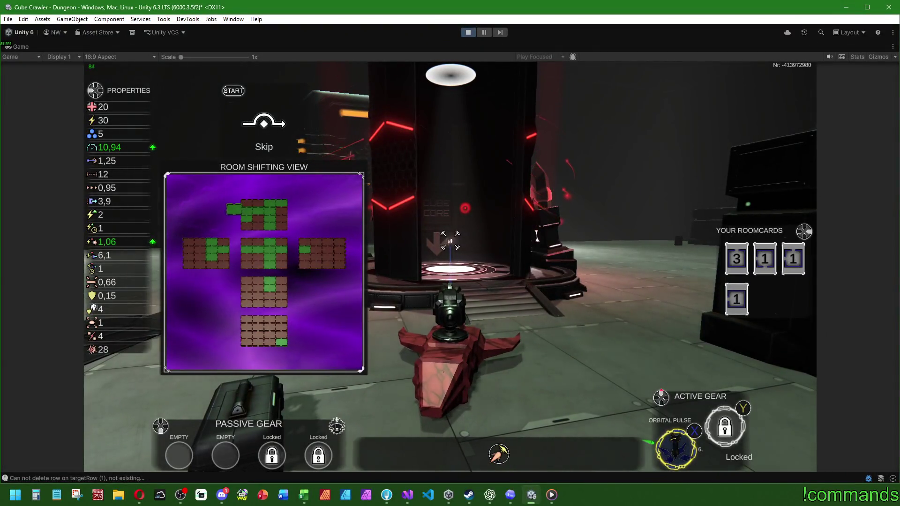
Move the dungeon map selection to X:3, Y:3, back to the start room, then close the map.
key(Tab)
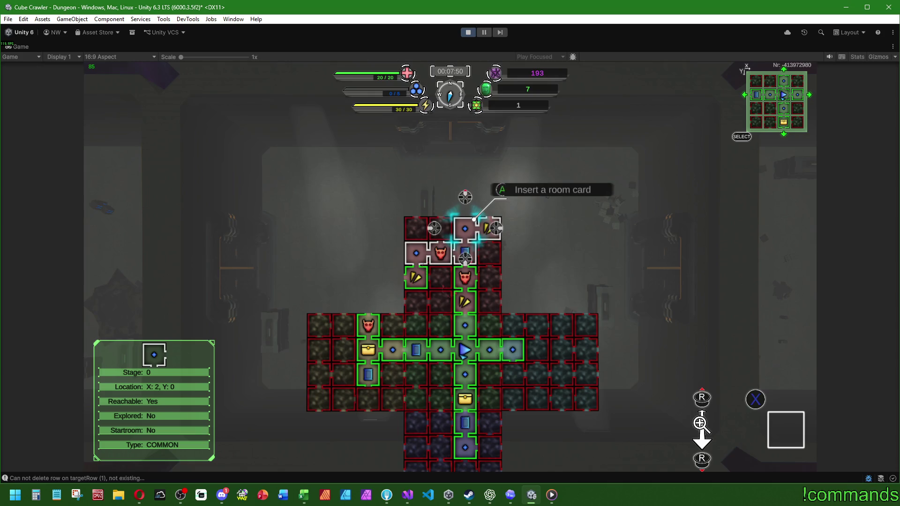
key(Down)
key(Down)
key(Down)
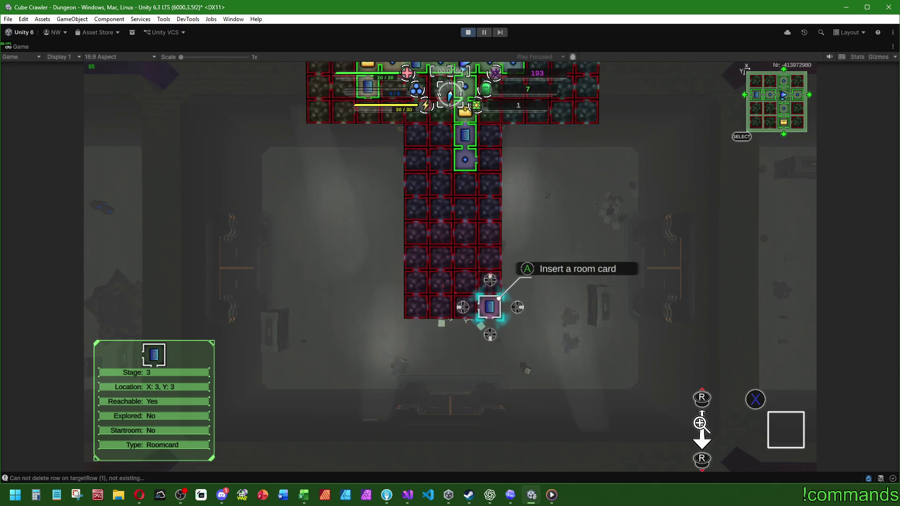
key(Down)
key(Down)
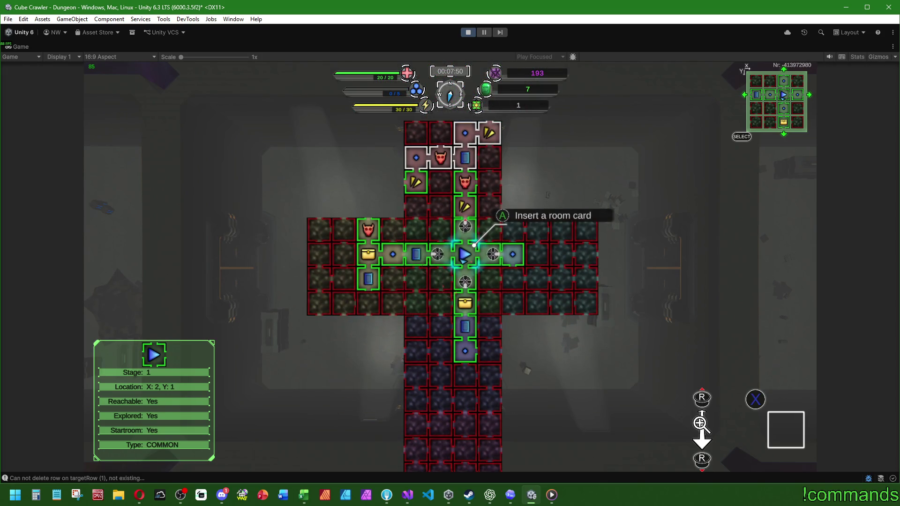
key(Escape)
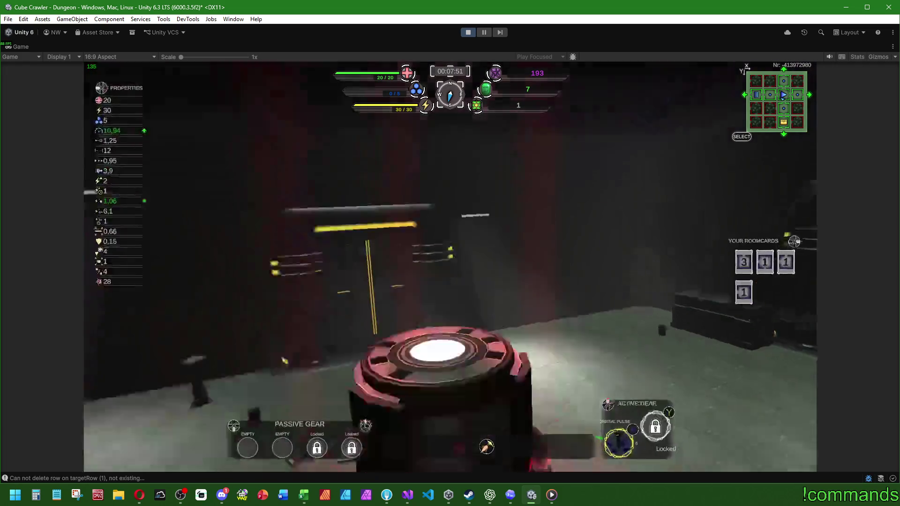
Steer onto the core platform and activate it to finish with Mission Successful, +248 dark matter.
key(w)
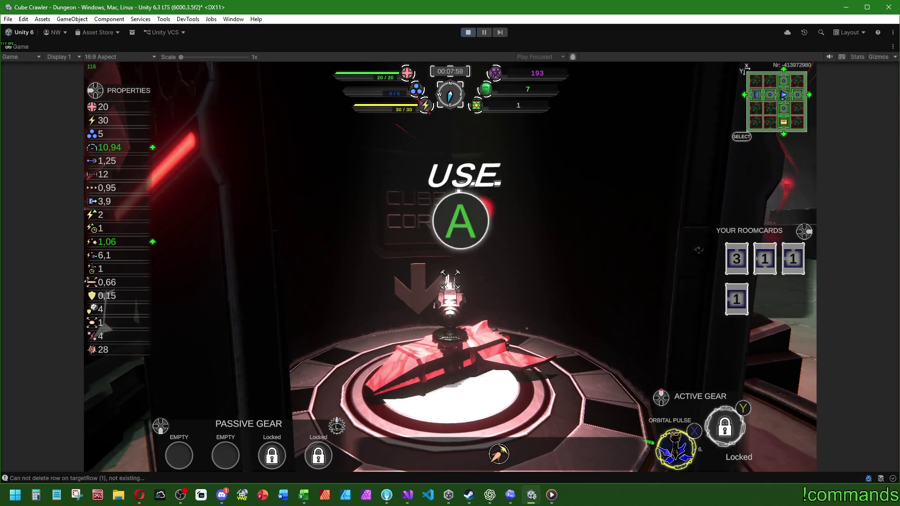
key(e)
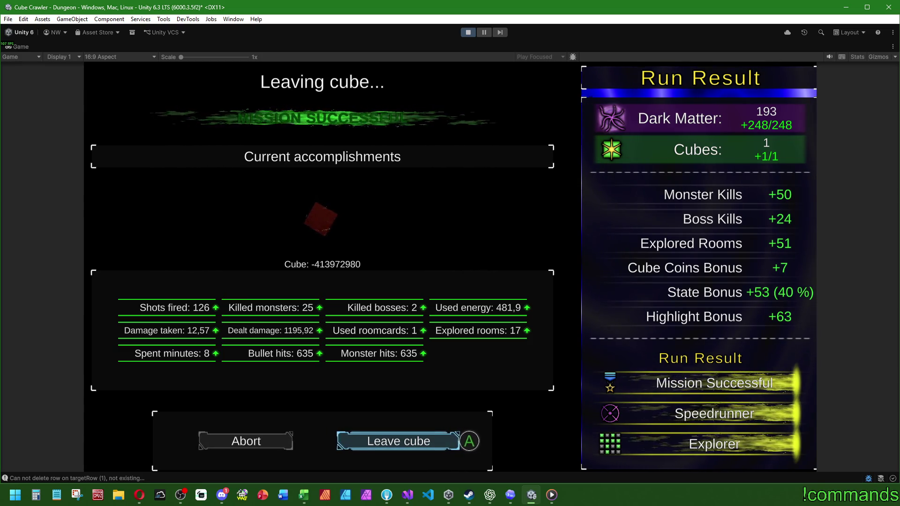
Open the Windows Start menu over the game and launch Calculator.
key(super)
key(super)
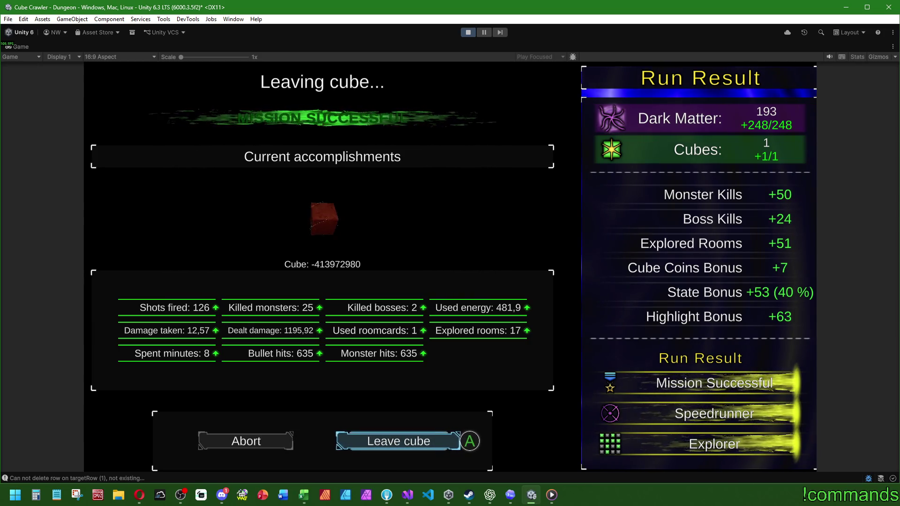
key(super)
click(36, 495)
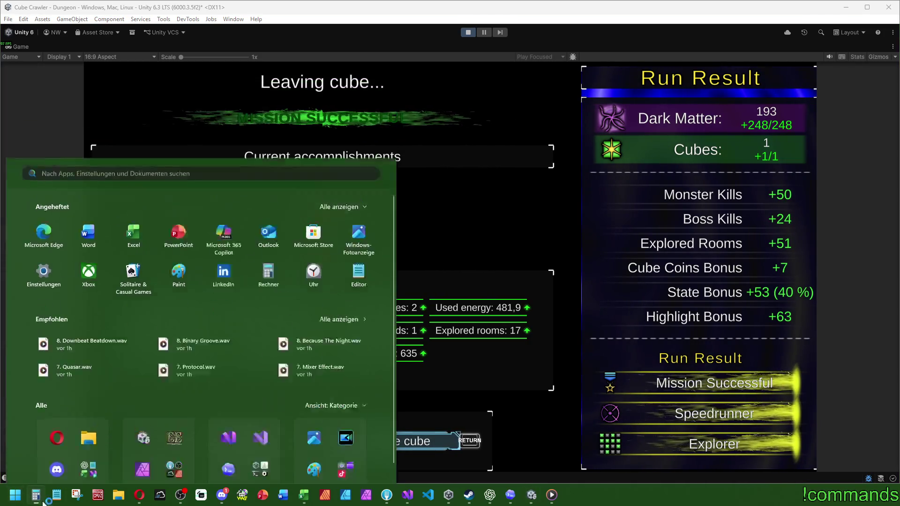
Compute 193 + 248 in Calculator to confirm the 441 dark matter total, then dismiss it.
click(410, 497)
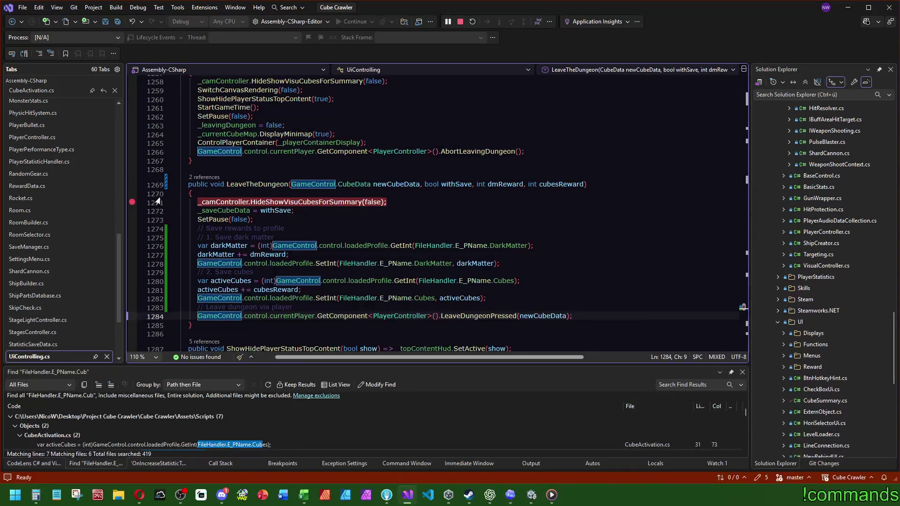
click(407, 495)
drag(553, 115, 441, 108)
text(193 + )
text(248)
key(Return)
key(alt+Tab)
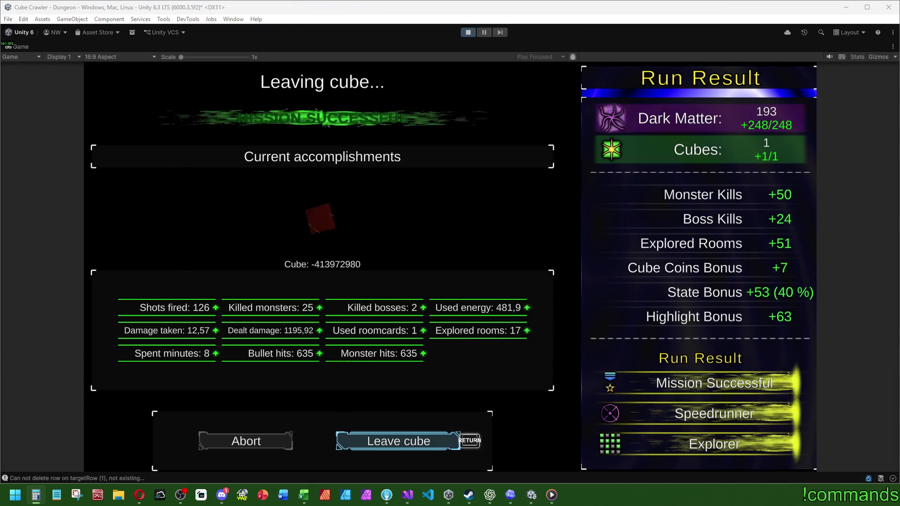
Leave the cube from the results screen, choosing SAVE to keep the run and reach Ship Assembly.
click(370, 233)
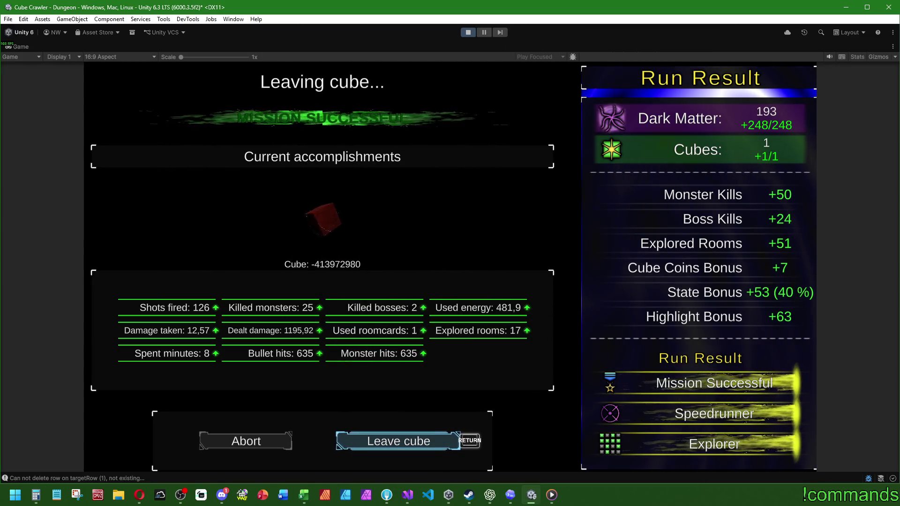
key(Return)
key(Right)
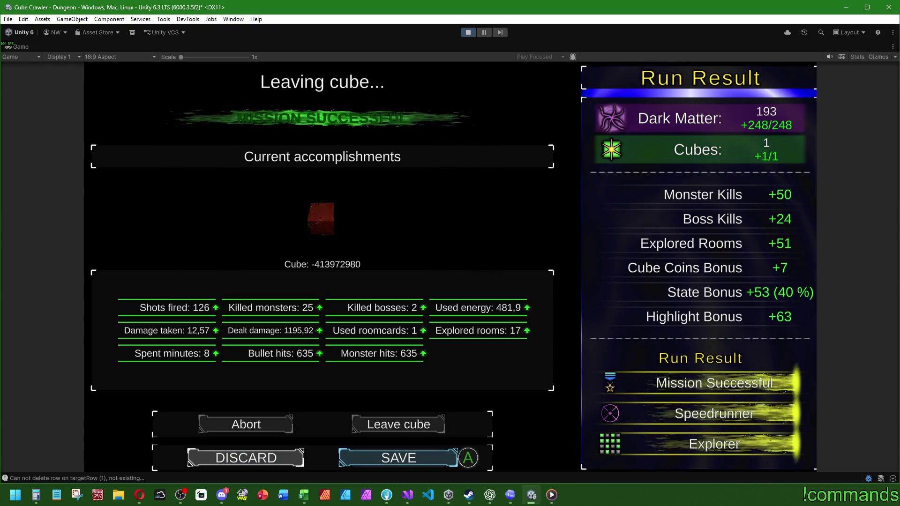
key(Return)
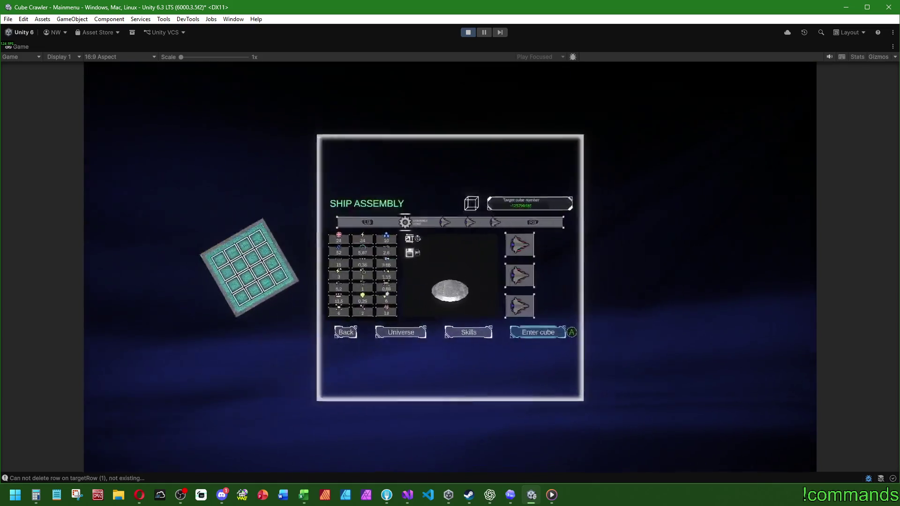
Open Skills and view the Detector skill in the technology category.
key(Return)
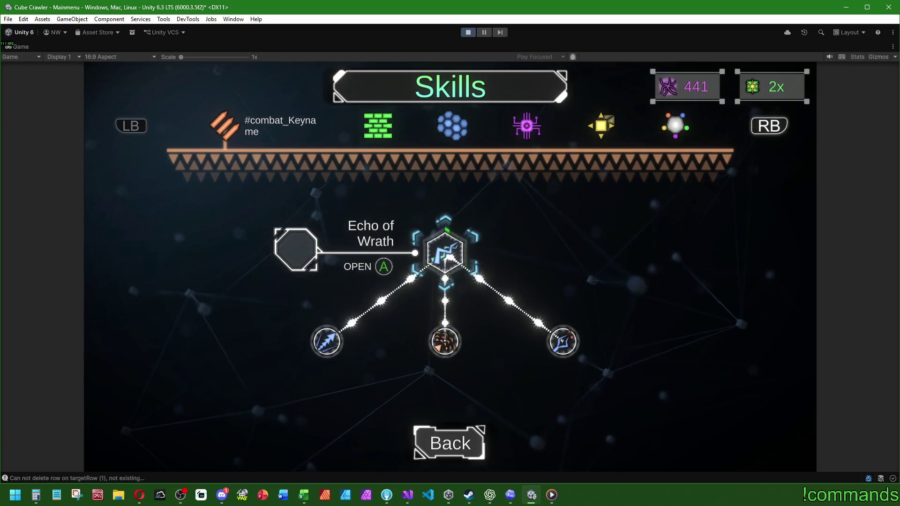
key(e)
key(e)
key(e)
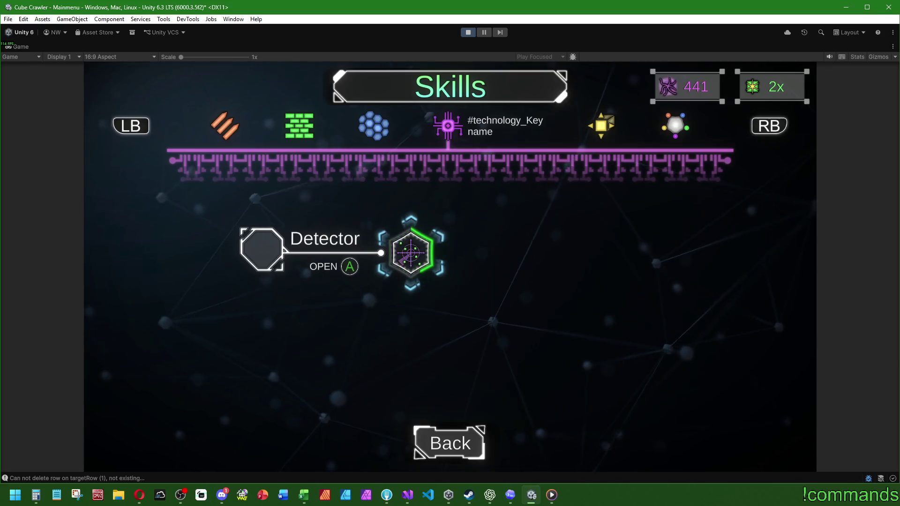
key(Return)
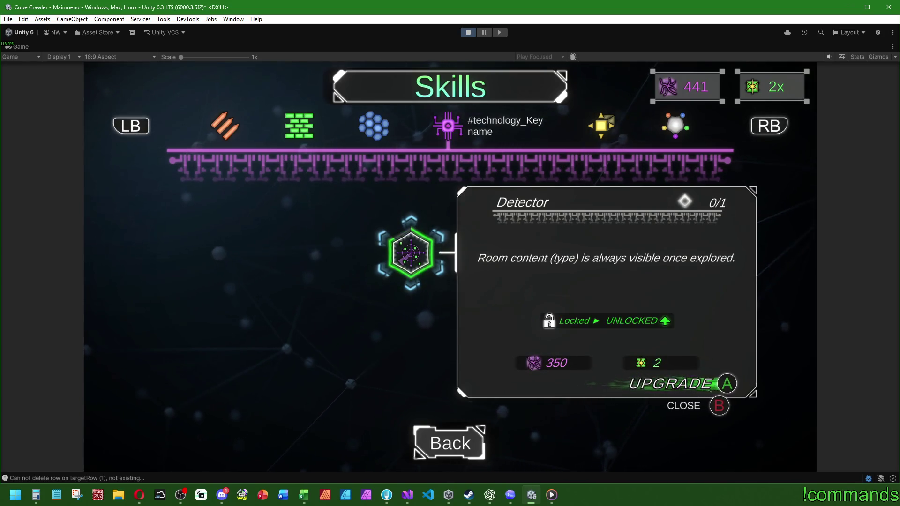
key(Escape)
Upgrade the universal Passive fighter skill from 0/2 to 1/2.
key(e)
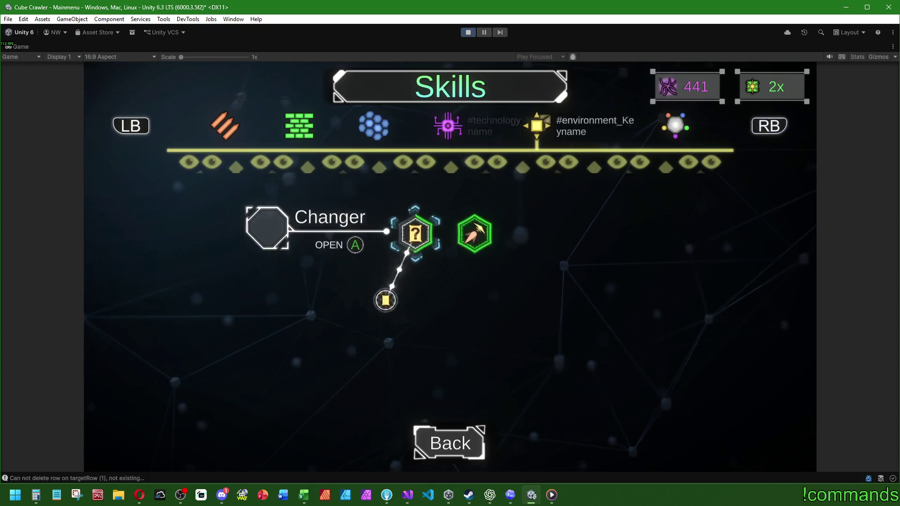
key(e)
key(Right)
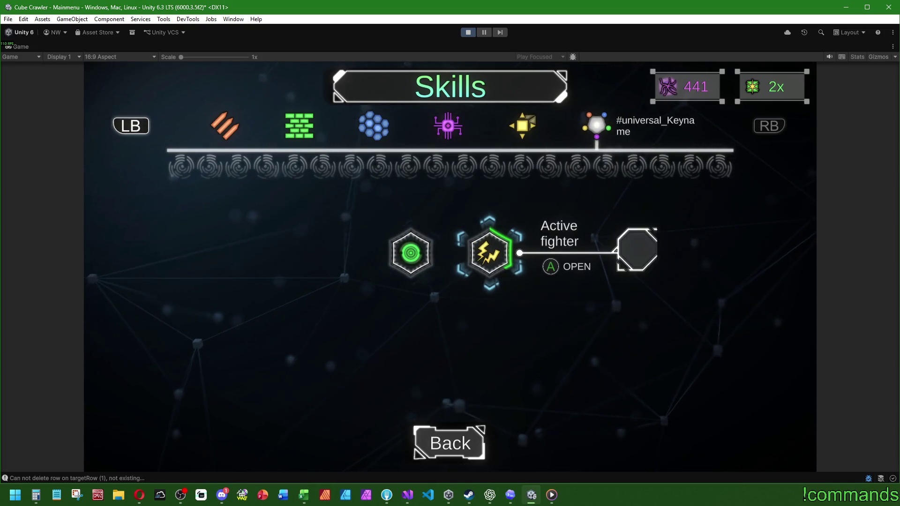
key(Return)
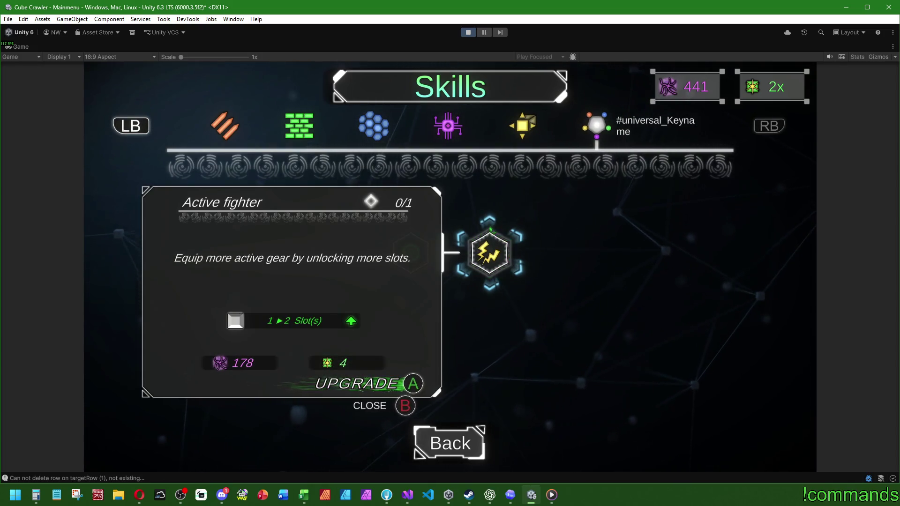
key(Left)
key(Return)
key(Return)
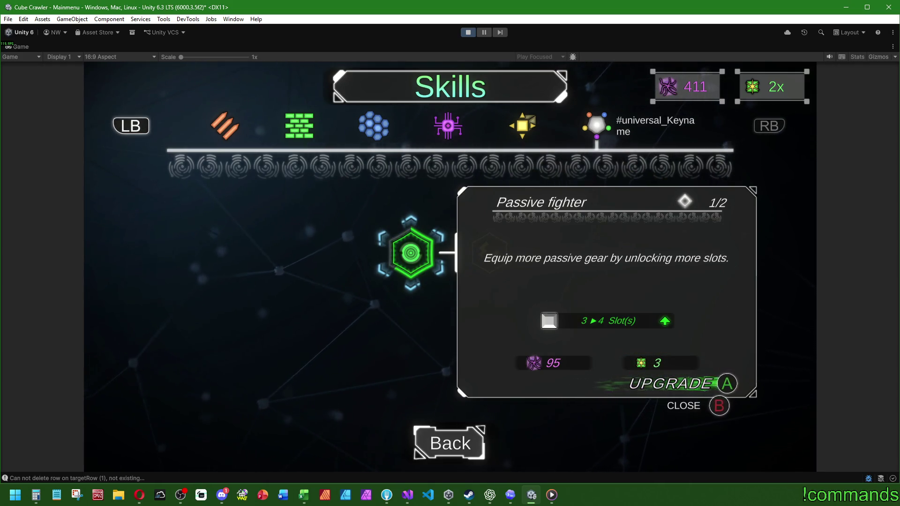
key(Escape)
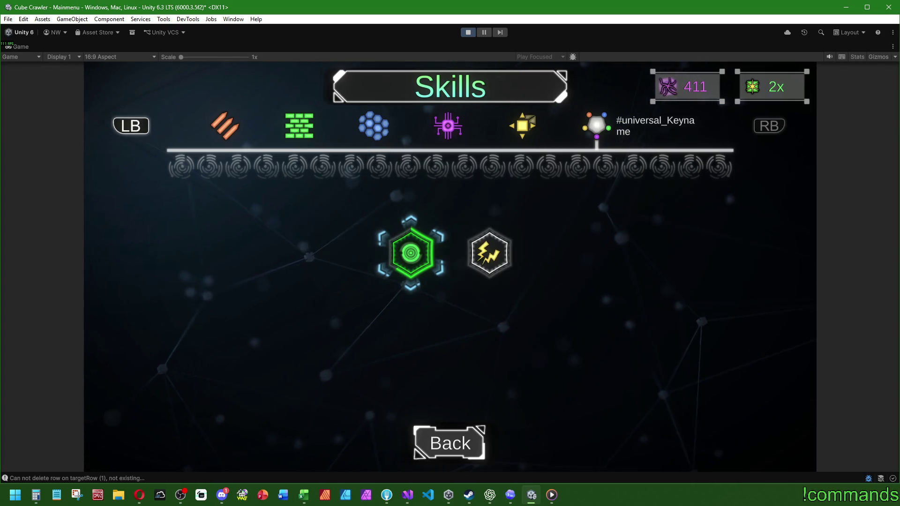
Review the Changer, Passive fighter and Detector skill details across the skill categories.
key(q)
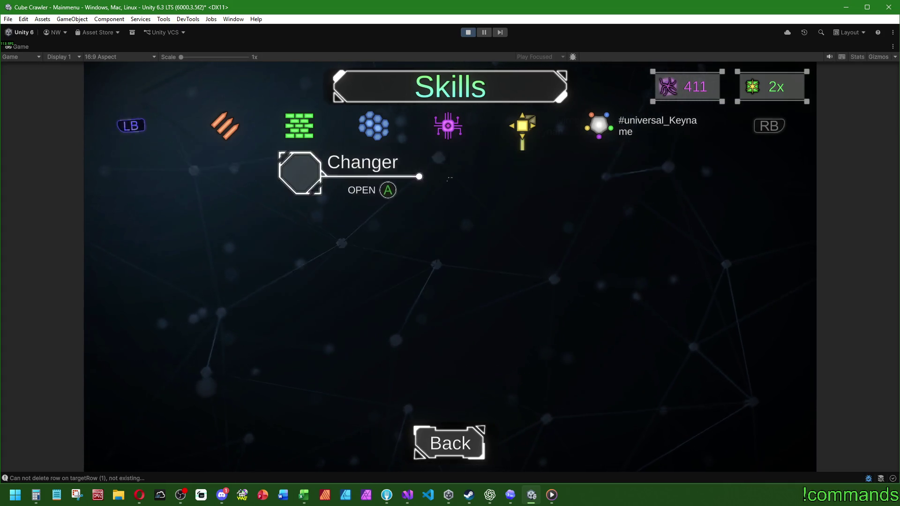
key(Return)
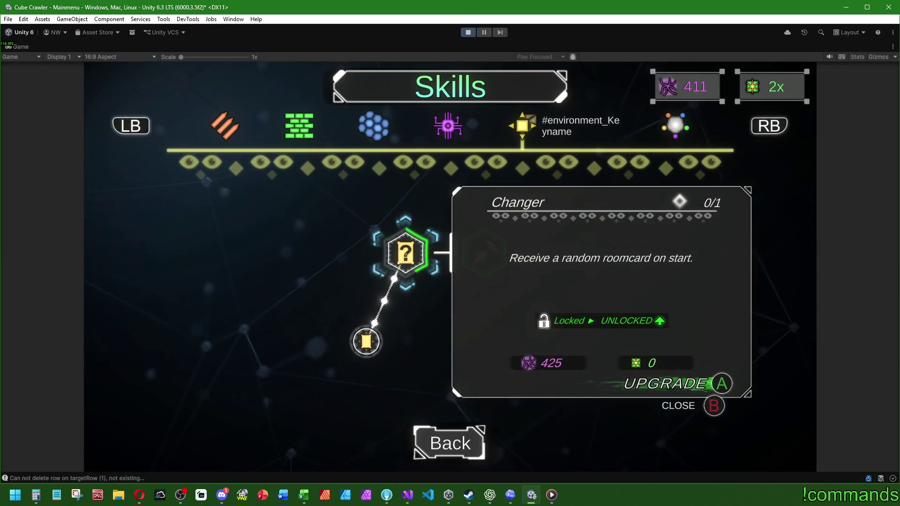
key(Escape)
key(q)
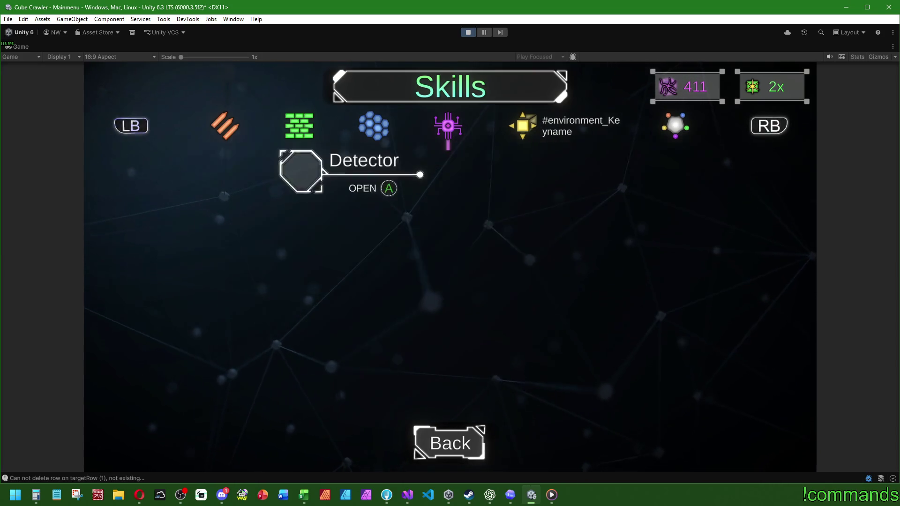
key(e)
key(e)
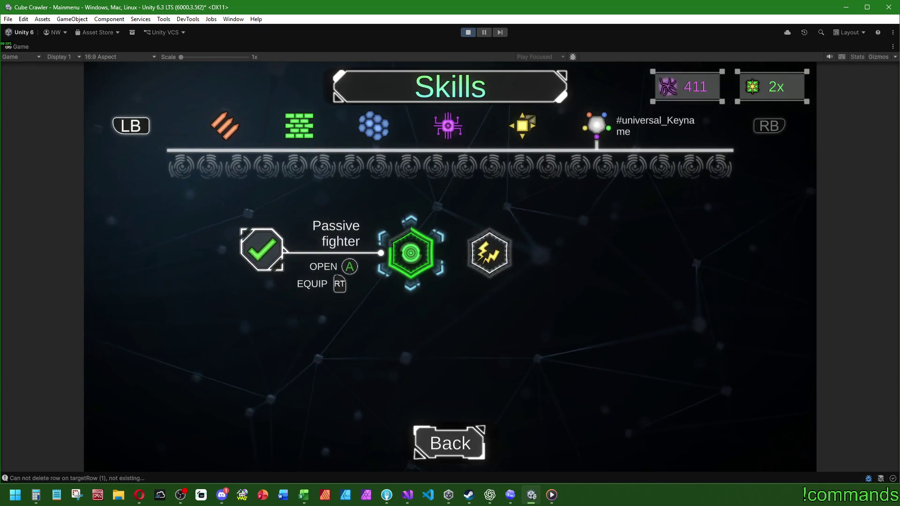
key(Return)
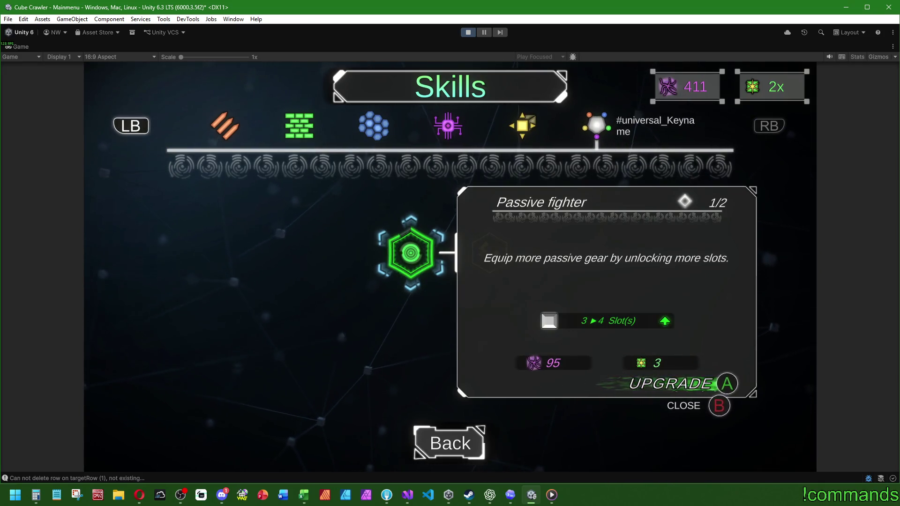
key(Escape)
key(q)
key(q)
key(Return)
key(Return)
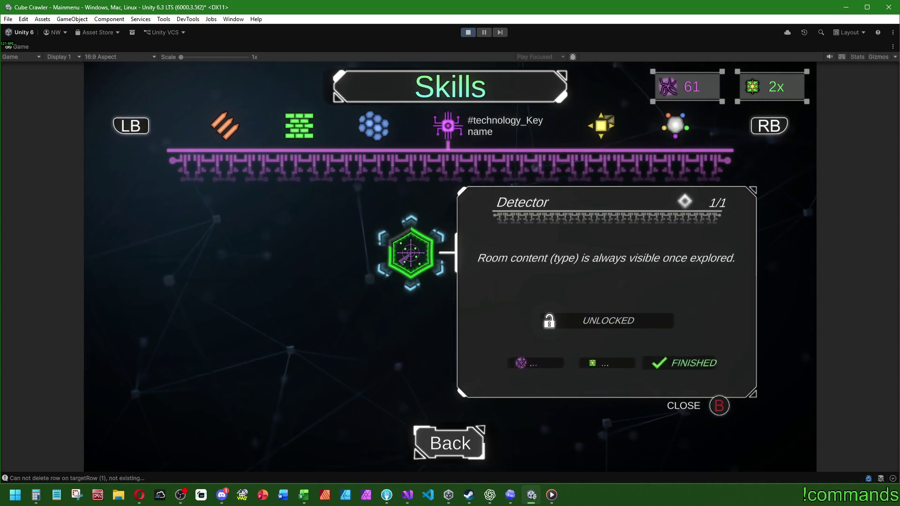
Unlock the Shield category's Durability skill at 1/3.
key(Escape)
key(q)
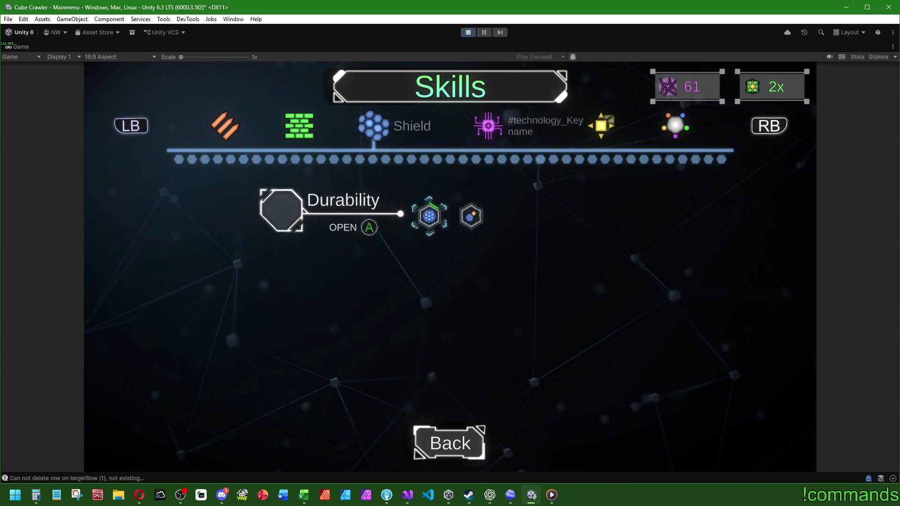
key(Return)
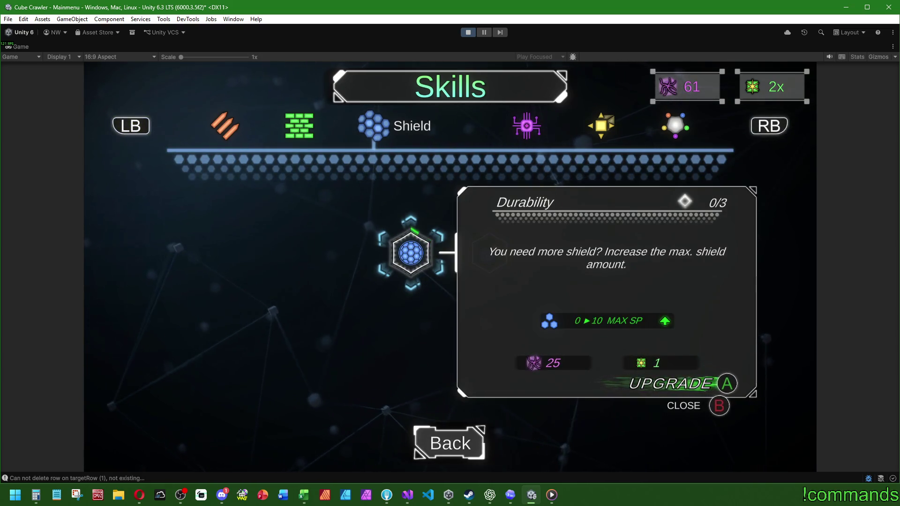
key(Return)
key(Escape)
Upgrade the Shield Power skill to 2/5 until dark matter runs short.
key(Right)
key(Return)
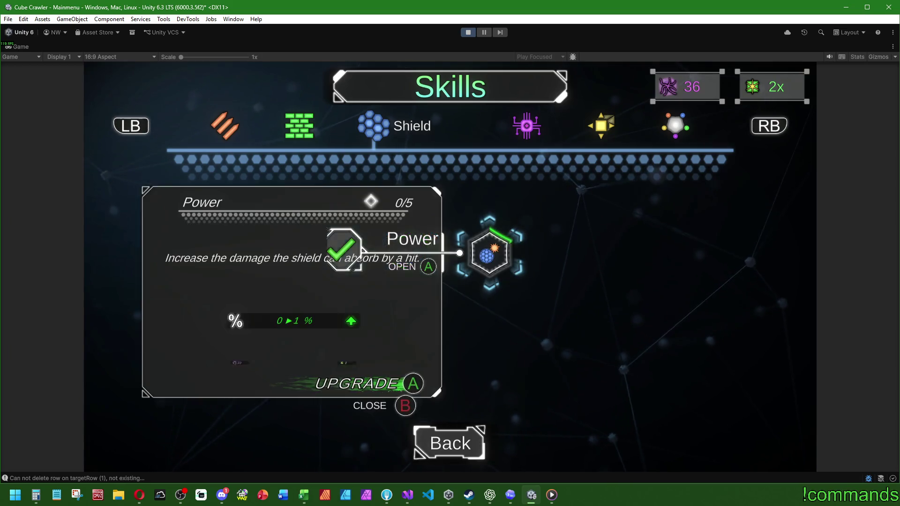
key(Return)
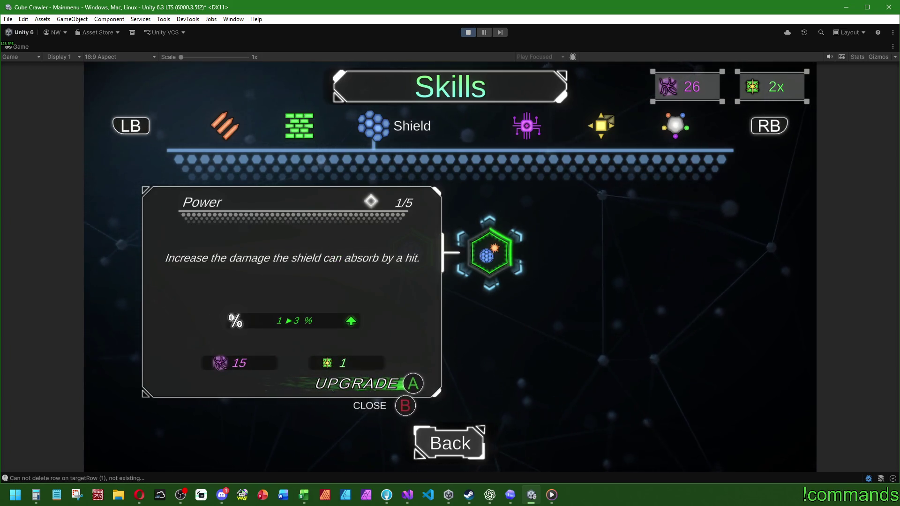
key(Return)
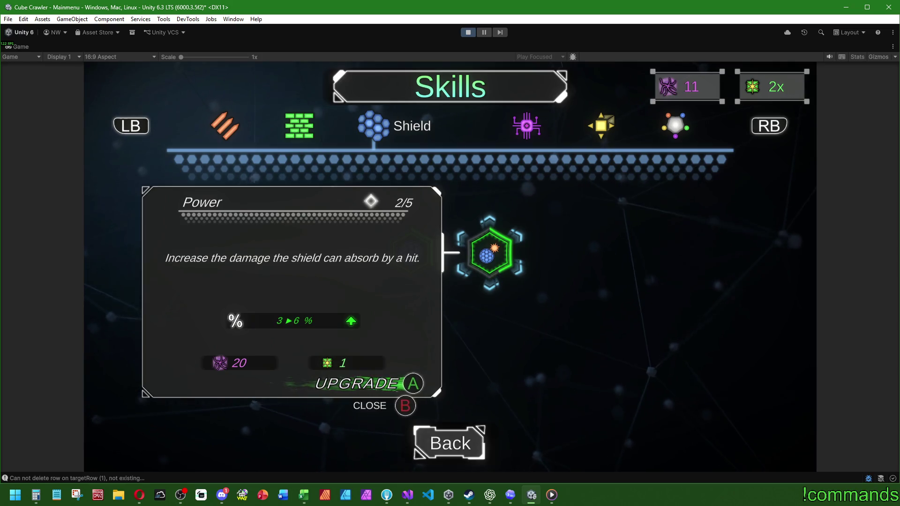
key(Return)
key(Escape)
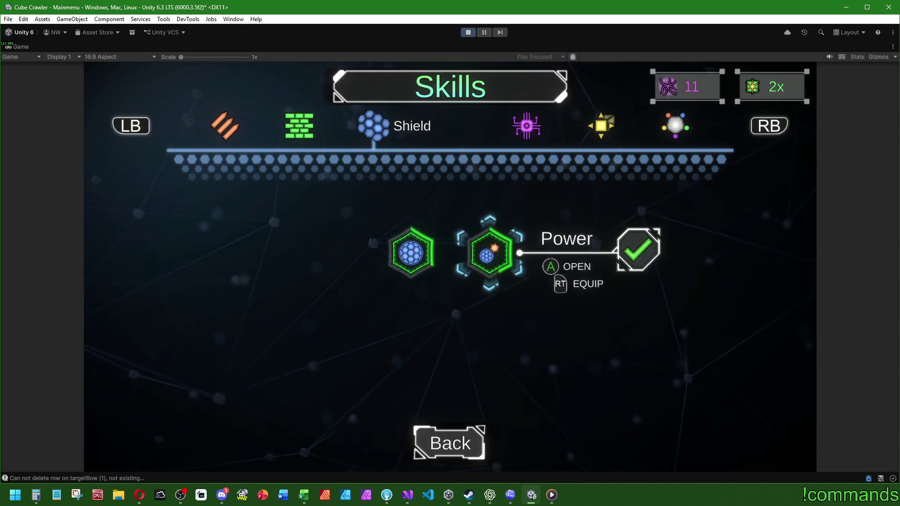
View the structure category's Armory upgrade, then leave Skills for Ship Assembly.
key(q)
key(Return)
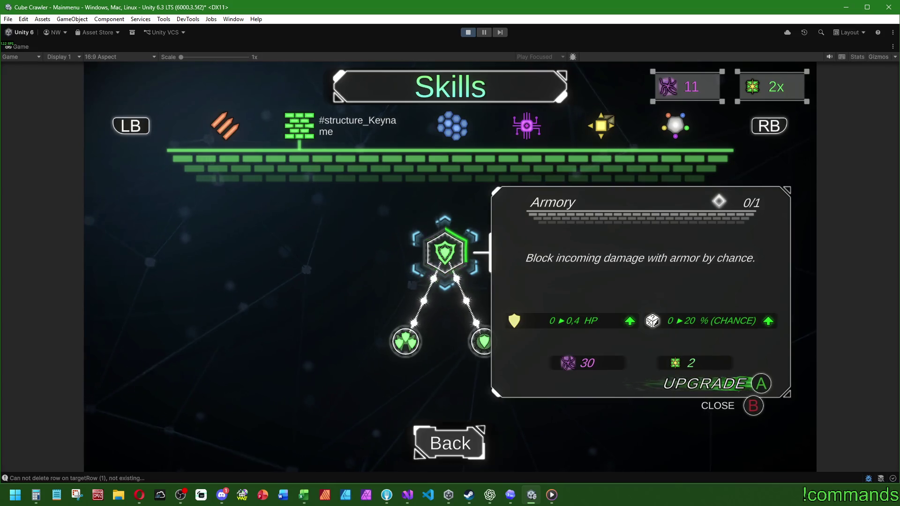
key(Escape)
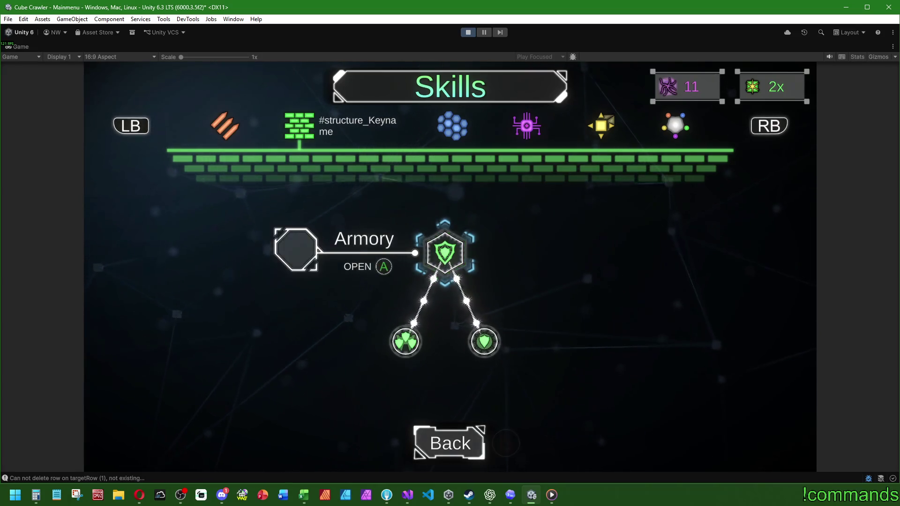
key(Escape)
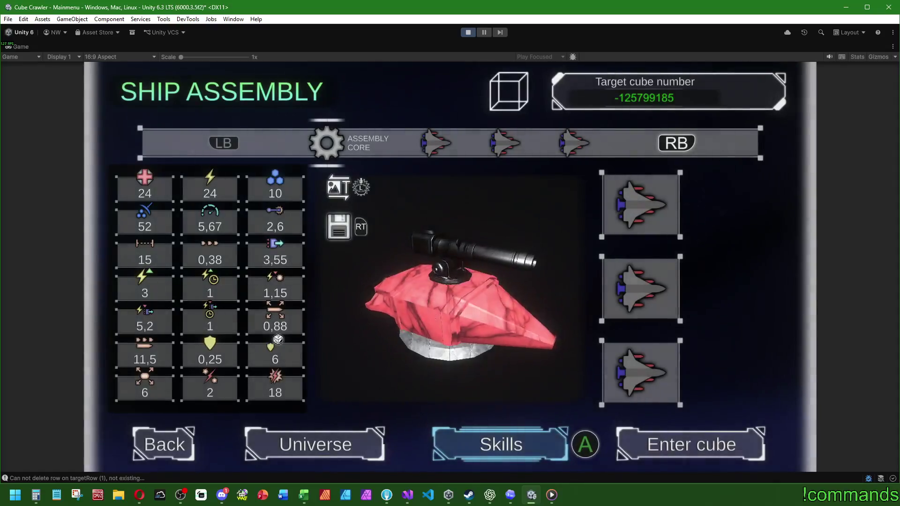
Step the Ship Assembly presets to Preset 3, updating its stats to values like 20 and 30.
key(Left)
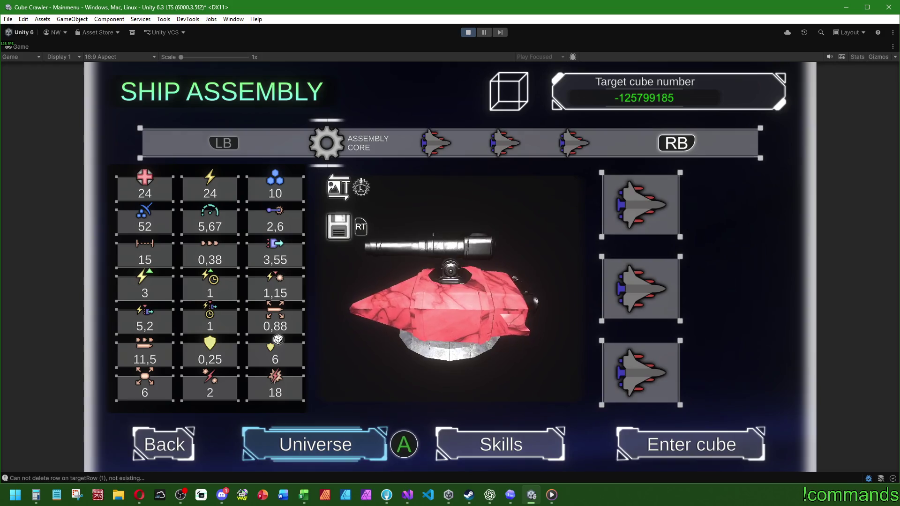
key(Right)
key(Right)
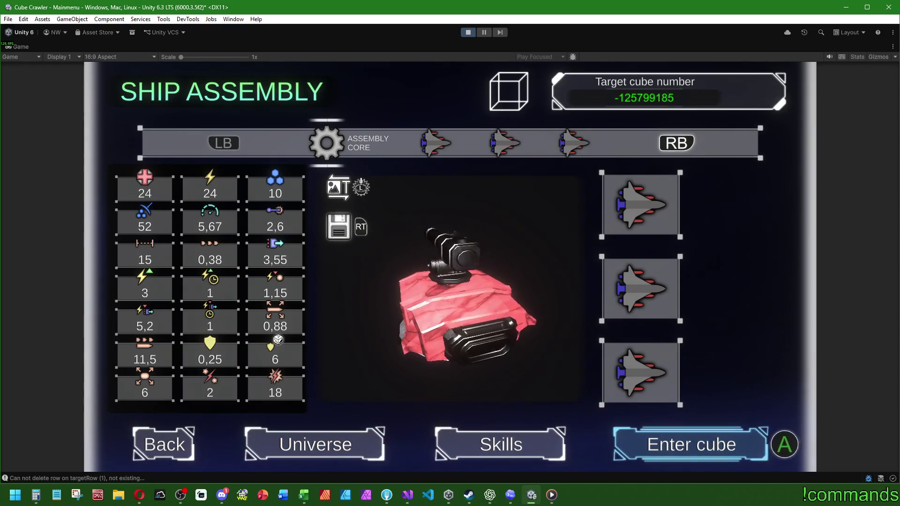
key(e)
key(e)
key(e)
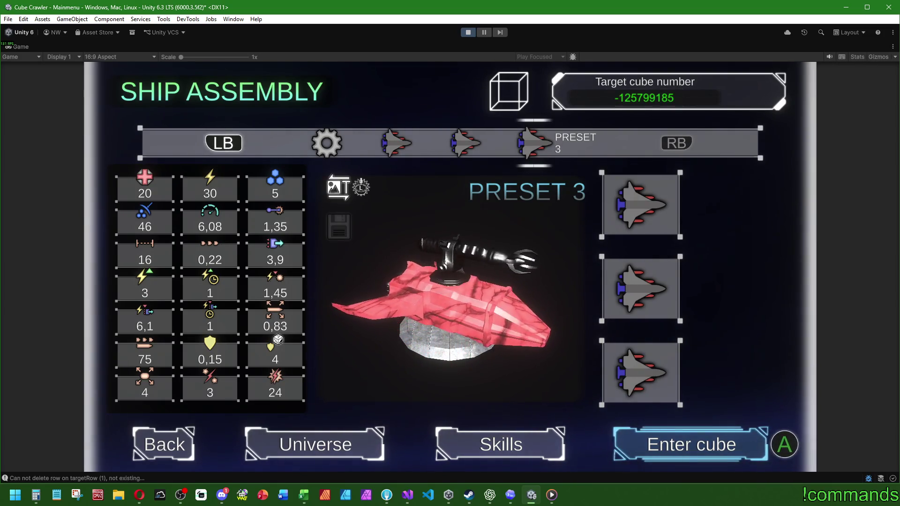
Browse the weapon parts, previewing Beam Cutter and Pulse Blaster, then back out of selection.
key(Up)
key(Up)
key(Up)
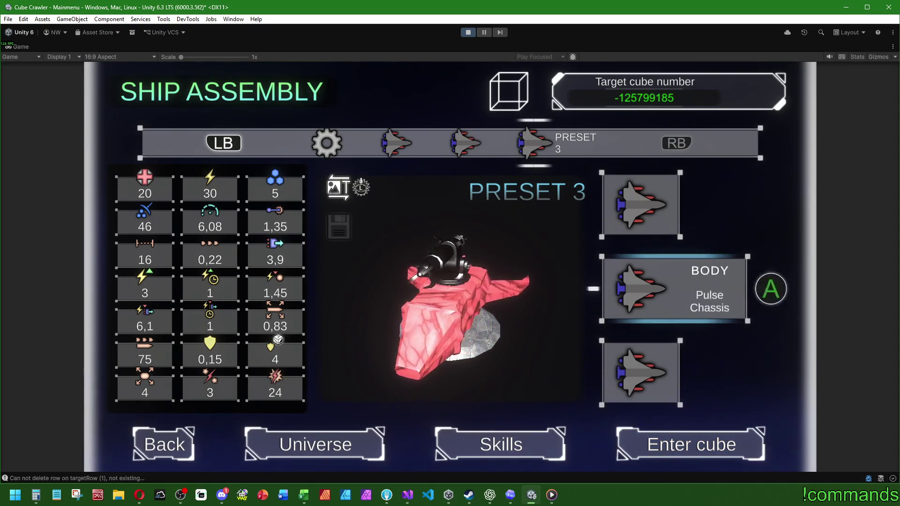
key(Return)
key(Right)
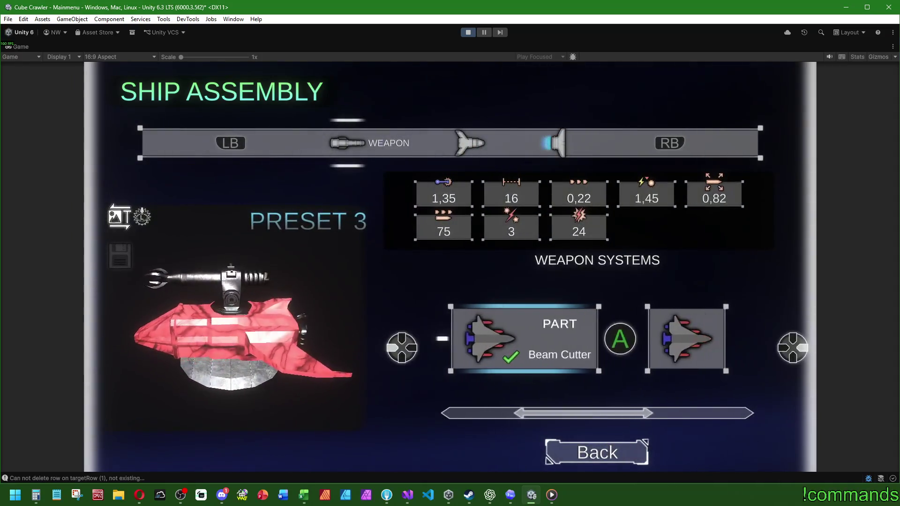
key(Left)
key(Left)
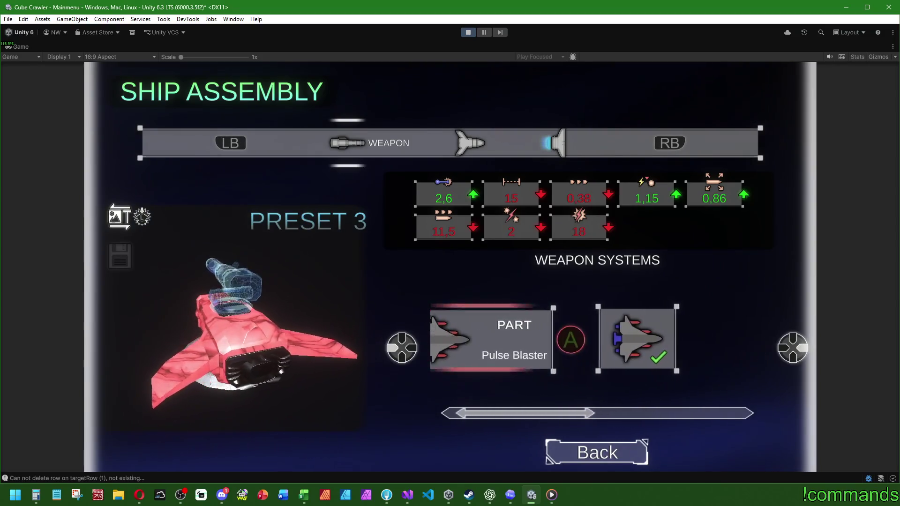
key(Right)
key(Right)
key(Left)
key(Left)
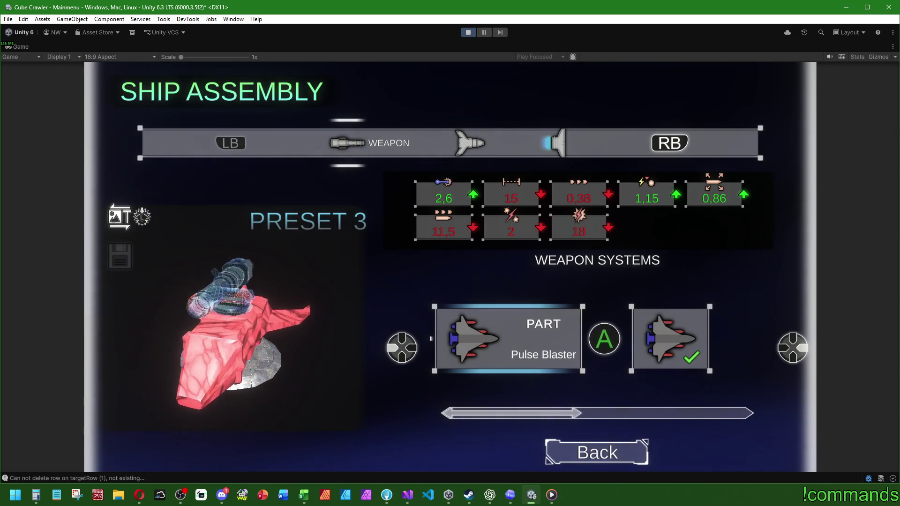
key(Escape)
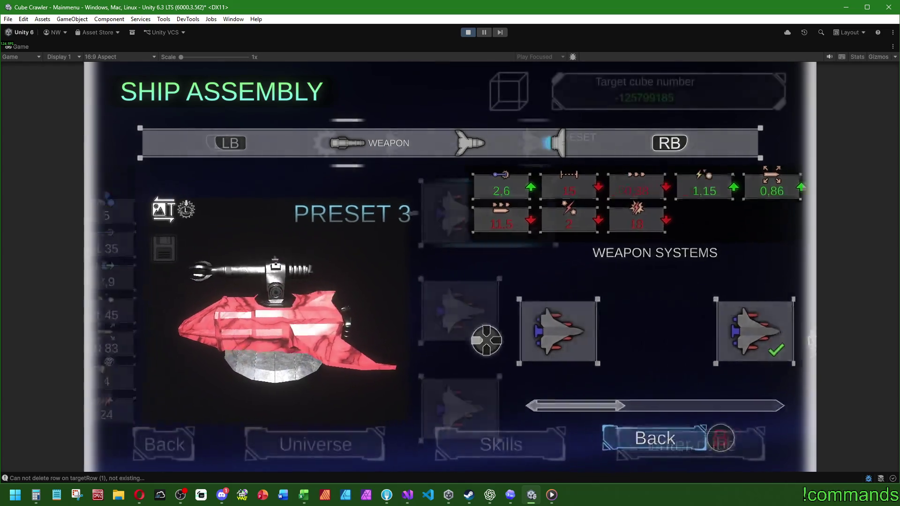
Return to Preset 1, stop play mode, clear the Console, and switch to Visual Studio.
key(q)
key(q)
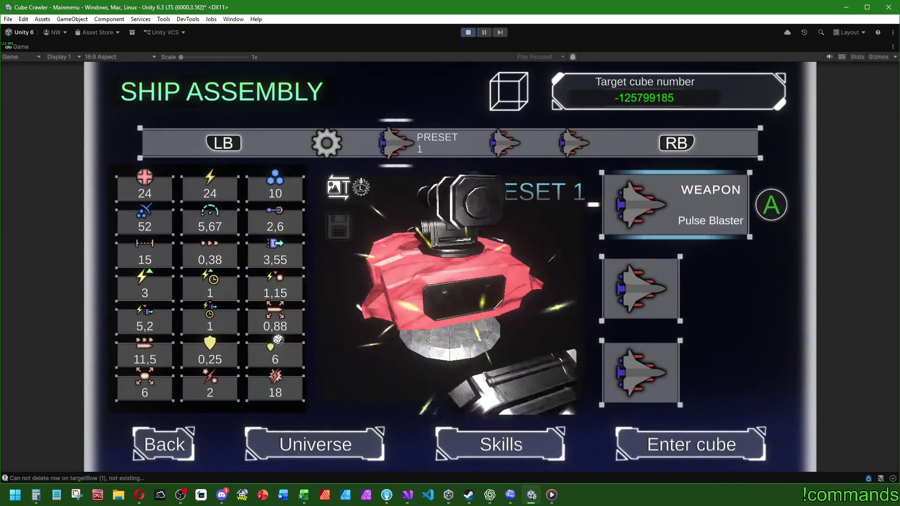
key(Down)
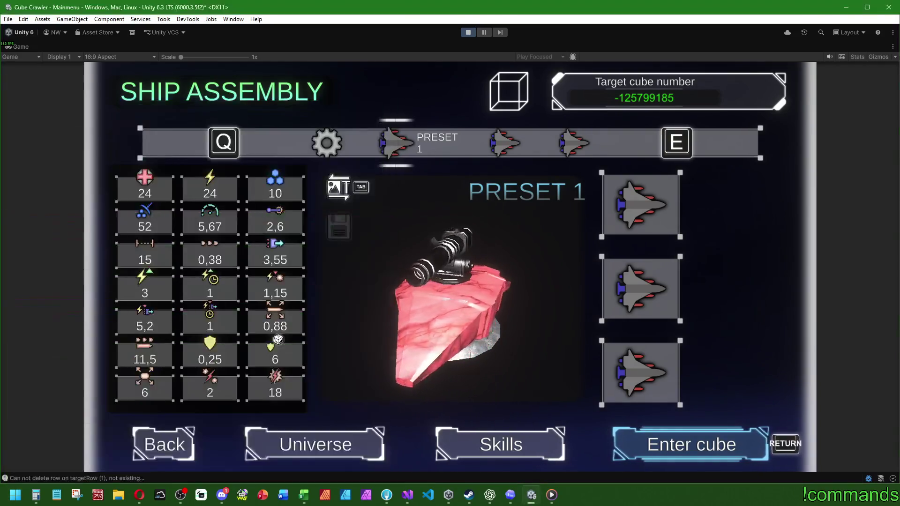
click(469, 33)
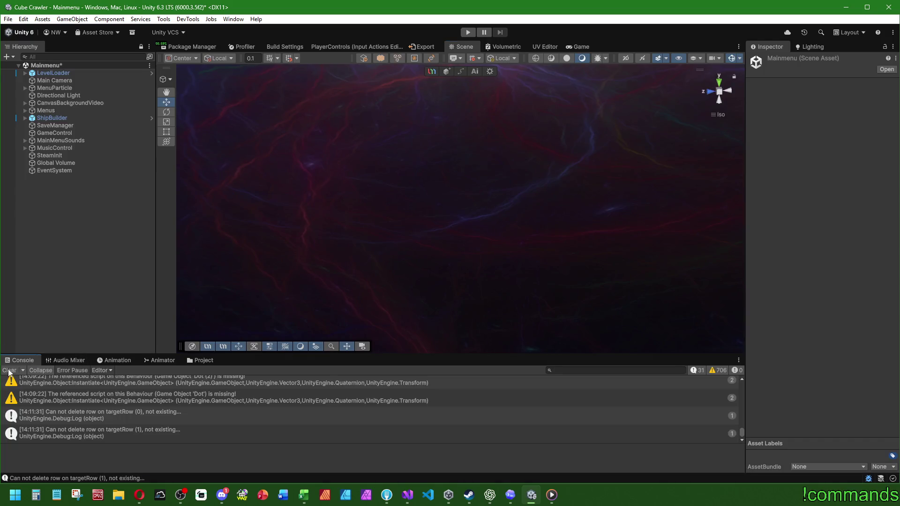
click(9, 371)
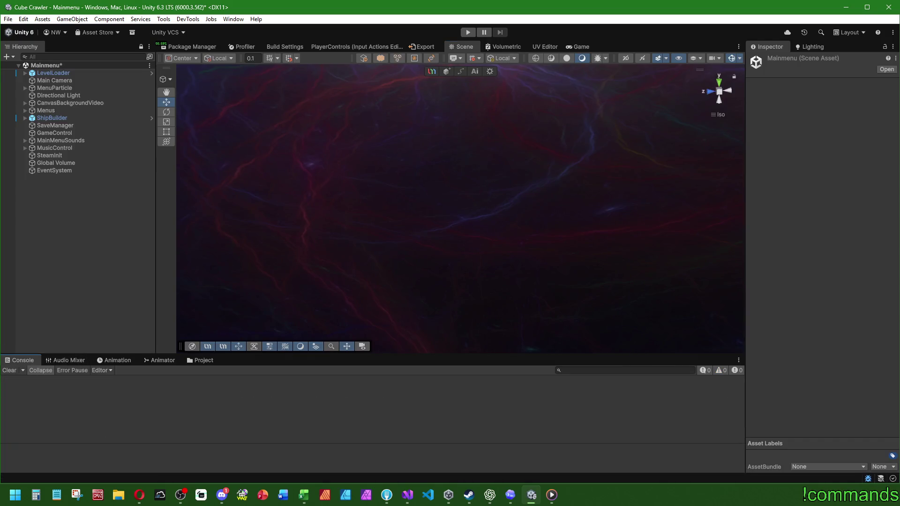
click(407, 495)
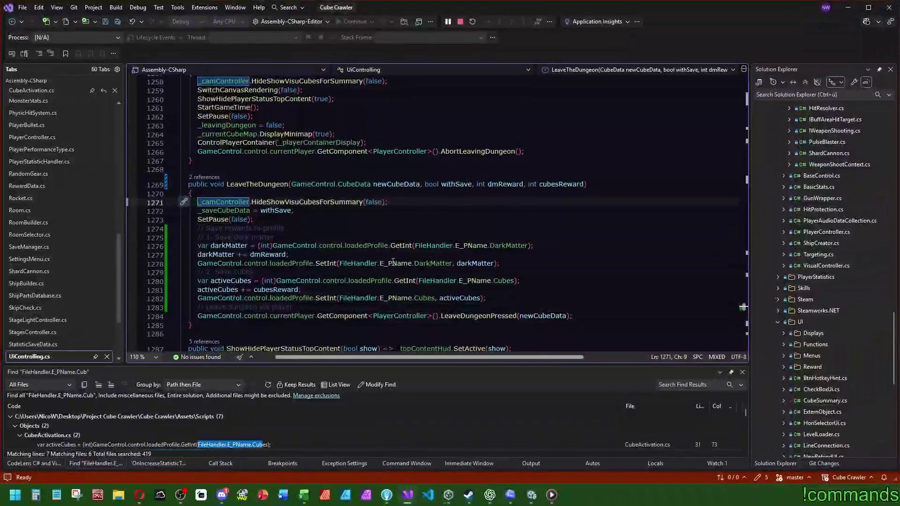
In Language_English.json, search 'portal' then 'final' to locate the "finished" key on line 62.
click(57, 308)
click(463, 218)
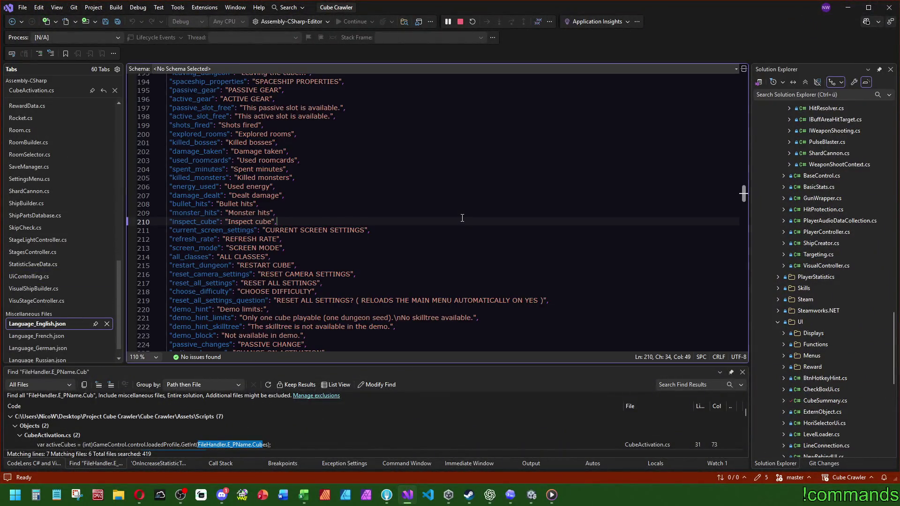
key(ctrl+f)
text(portal)
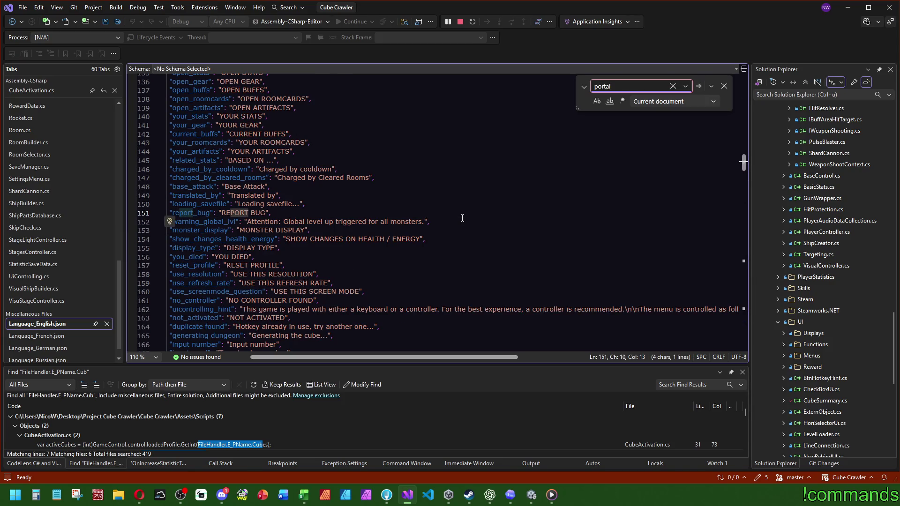
mouse_move(745, 165)
mouse_down()
mouse_move(756, 260)
mouse_move(749, 332)
mouse_move(761, 164)
mouse_up()
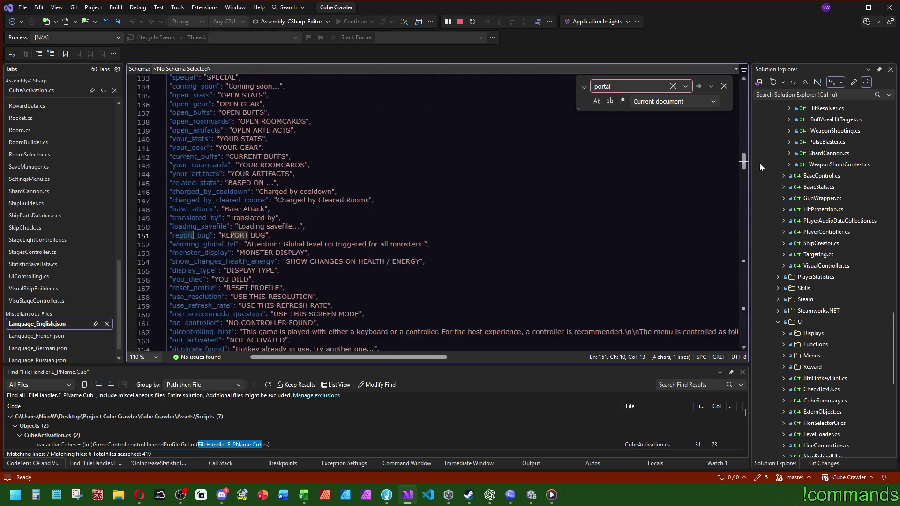
key(ctrl+f)
text(final)
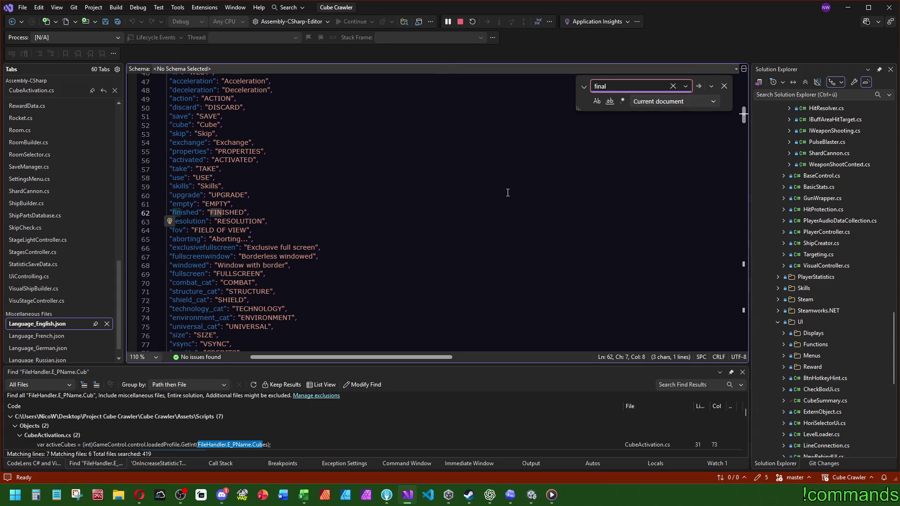
click(526, 216)
key(Escape)
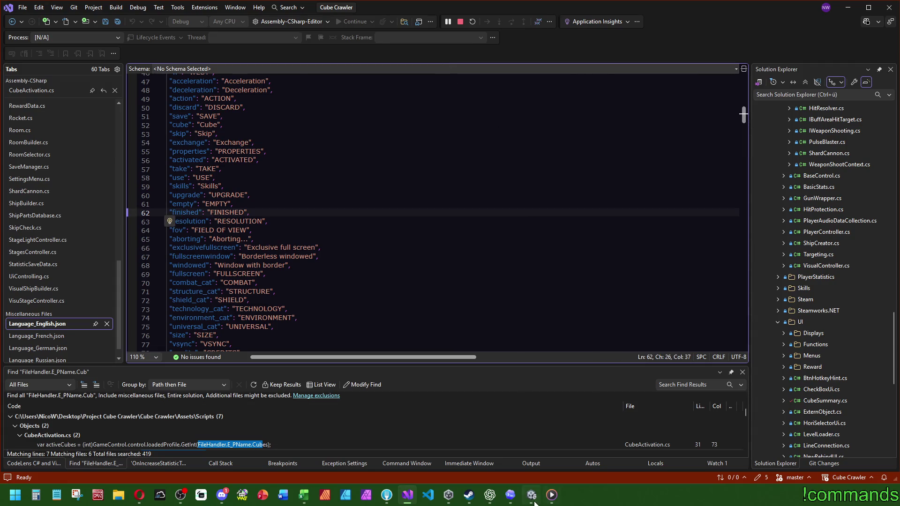
Back in Unity, browse the Project window into Assets > Prefabs > World.
click(534, 500)
click(200, 361)
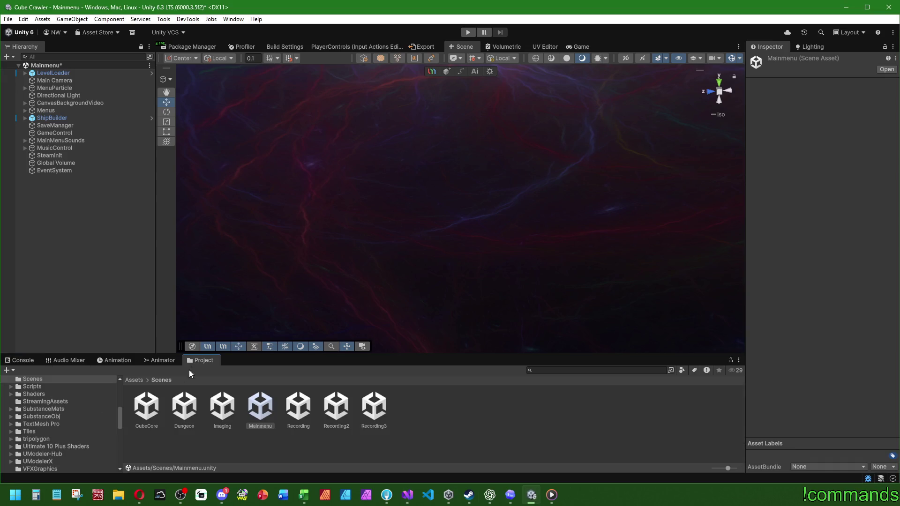
click(135, 380)
double_click(511, 408)
scroll(412, 445, down, 1)
double_click(424, 441)
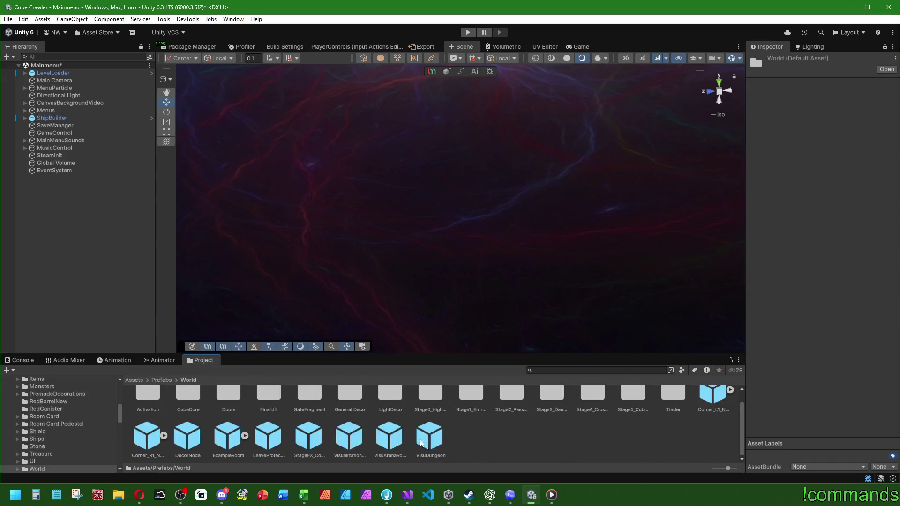
scroll(280, 431, up, 1)
After a detour through FinalLift, open the GateFragmentFinal prefab from the GateFragment folder.
double_click(256, 413)
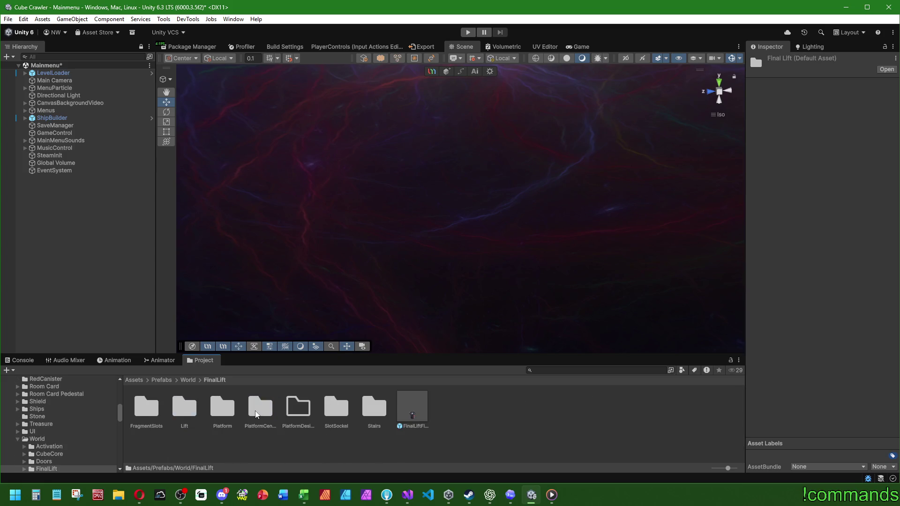
double_click(152, 411)
click(216, 381)
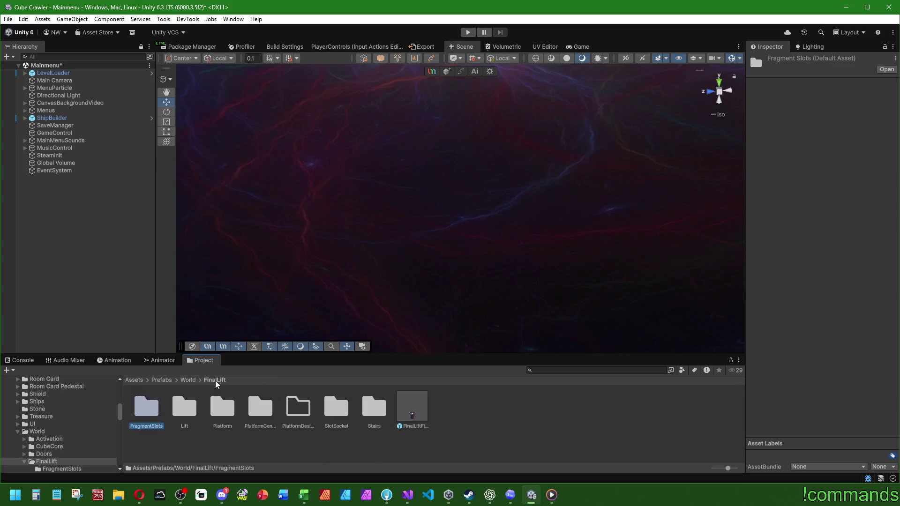
click(197, 383)
double_click(316, 419)
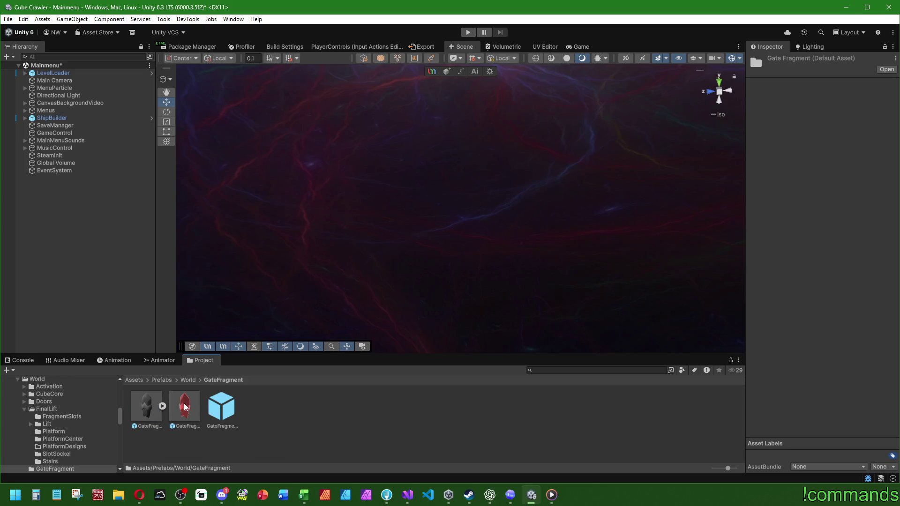
double_click(214, 410)
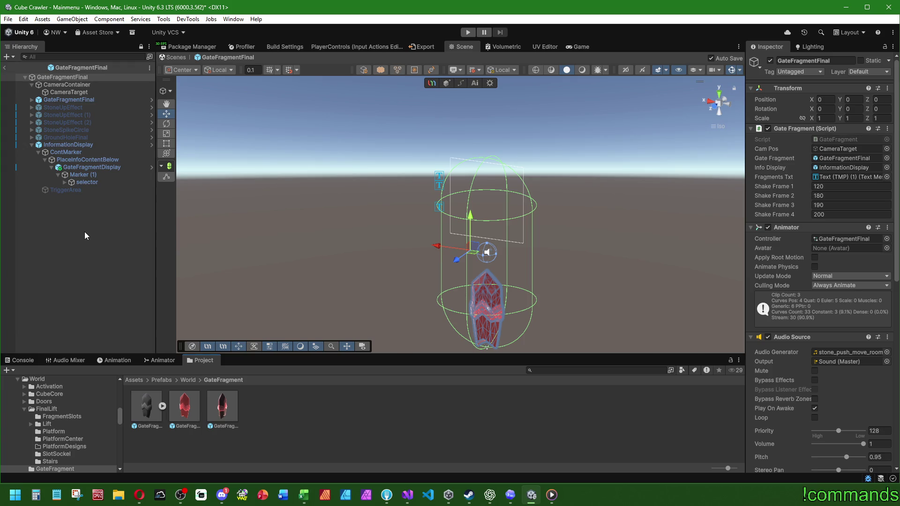
Expand GateFragmentFinal and follow InformationDisplay's Display Anim reference.
drag(569, 295, 522, 229)
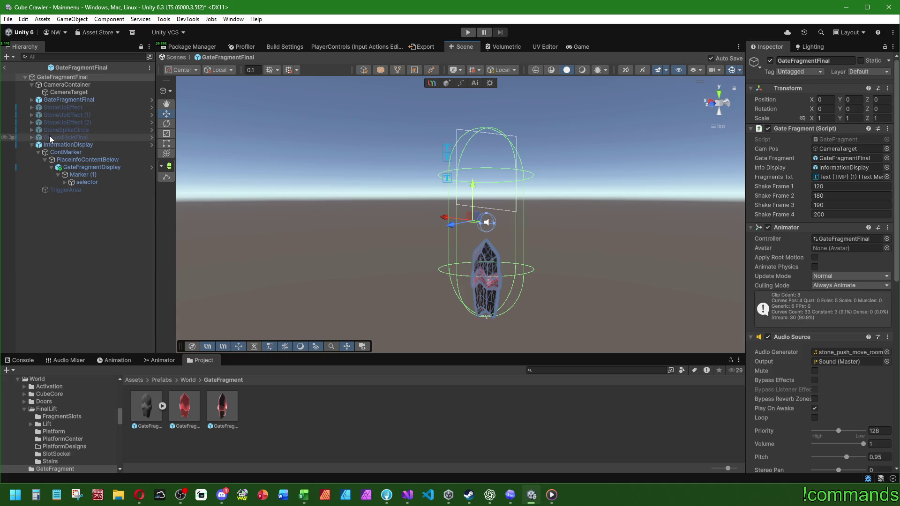
click(31, 100)
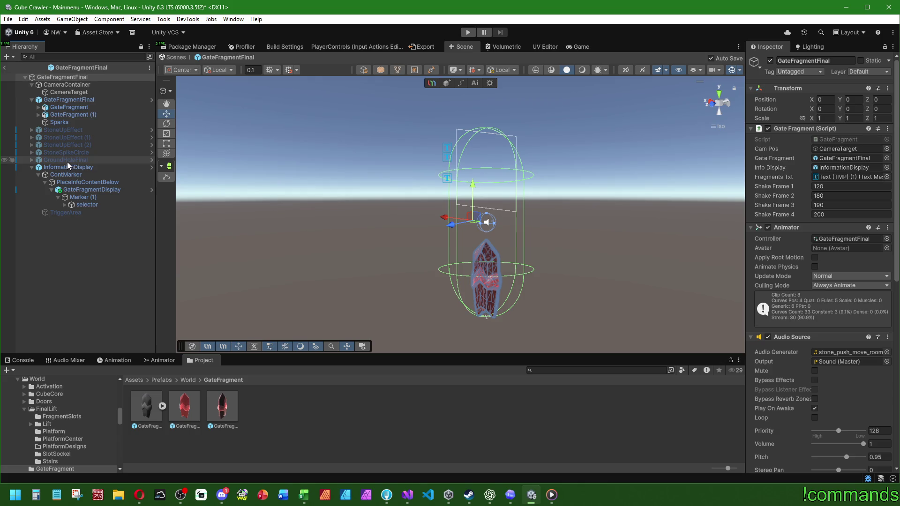
click(67, 166)
scroll(829, 422, down, 3)
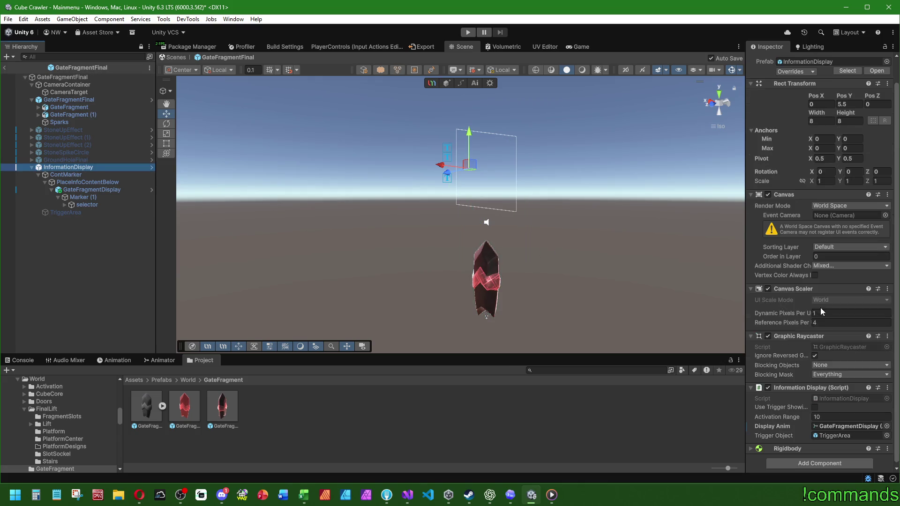
click(843, 424)
Inspect the GateFragmentDisplay, selector and Marker (1) objects in the hierarchy.
click(95, 190)
click(95, 207)
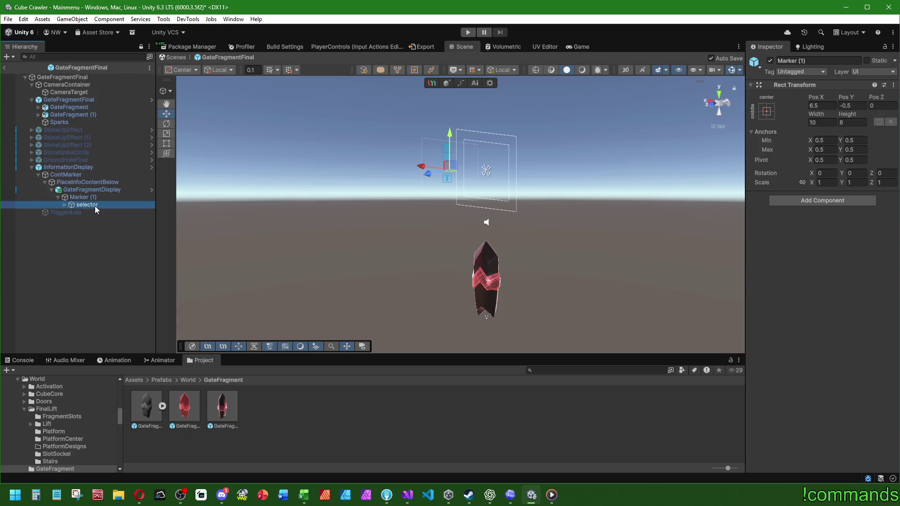
click(99, 198)
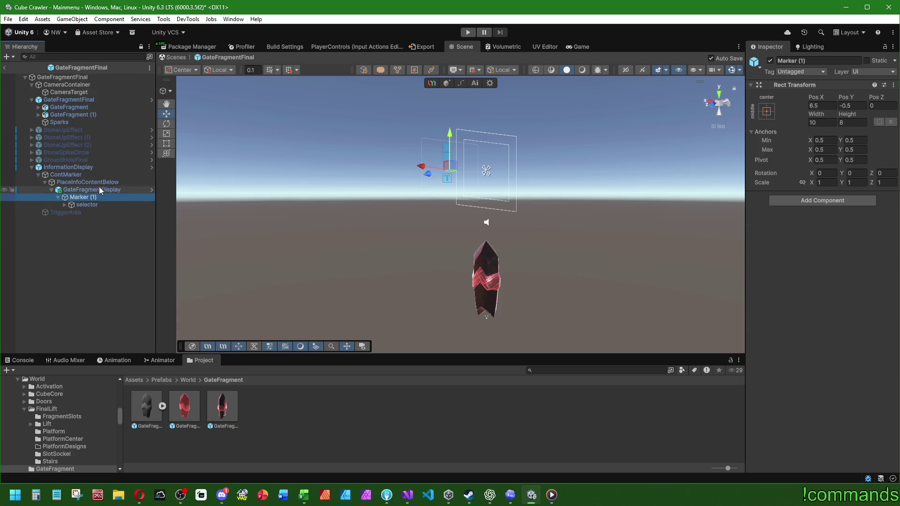
click(100, 189)
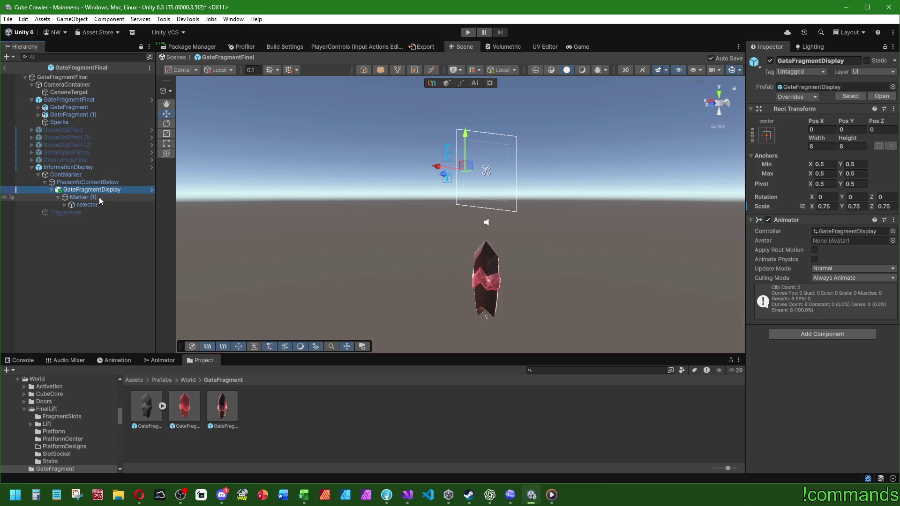
Follow the root's Info Display reference, then expand Marker (1) > selector and select Texts.
click(63, 77)
click(839, 167)
click(839, 158)
click(840, 167)
double_click(840, 168)
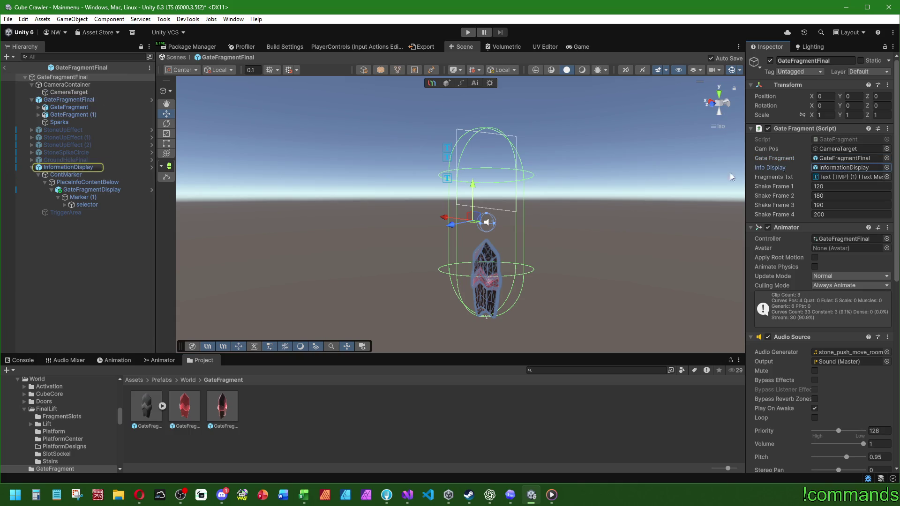
scroll(774, 221, down, 2)
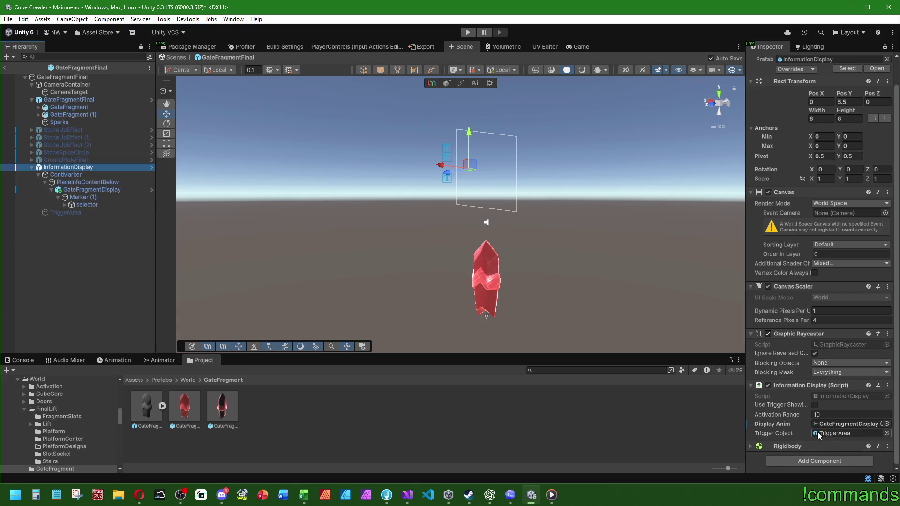
click(81, 198)
click(65, 205)
click(77, 213)
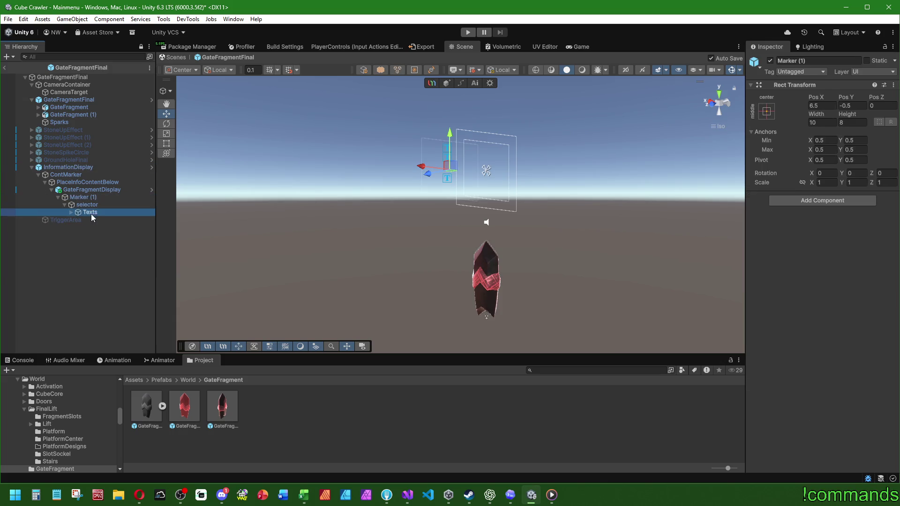
Expand Texts and read the first two text objects, '0 / 3' and 'GATE FRAGMENT'.
click(71, 212)
click(99, 220)
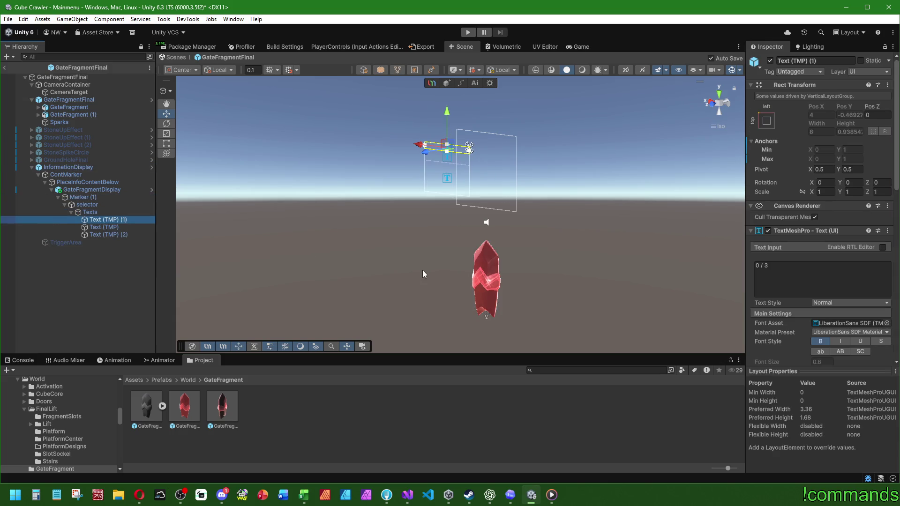
scroll(780, 298, down, 10)
scroll(780, 298, up, 3)
key(Down)
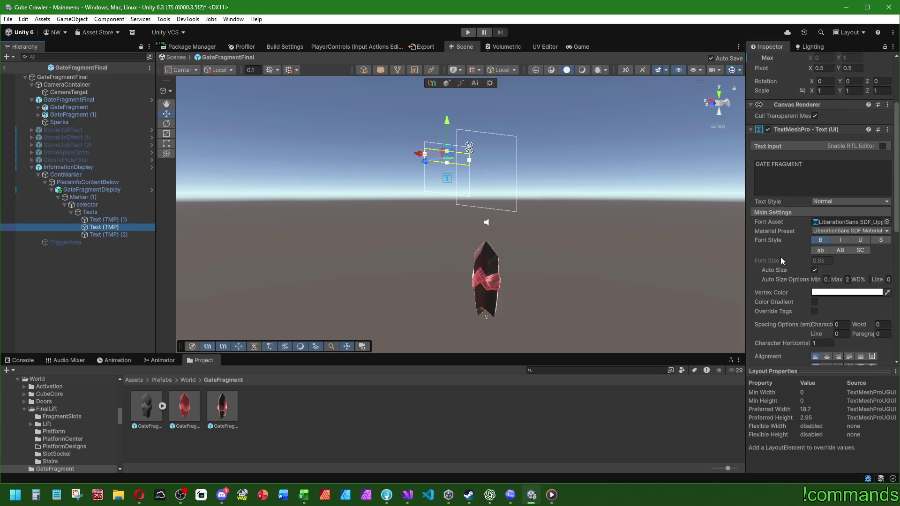
scroll(802, 283, down, 6)
scroll(802, 283, up, 6)
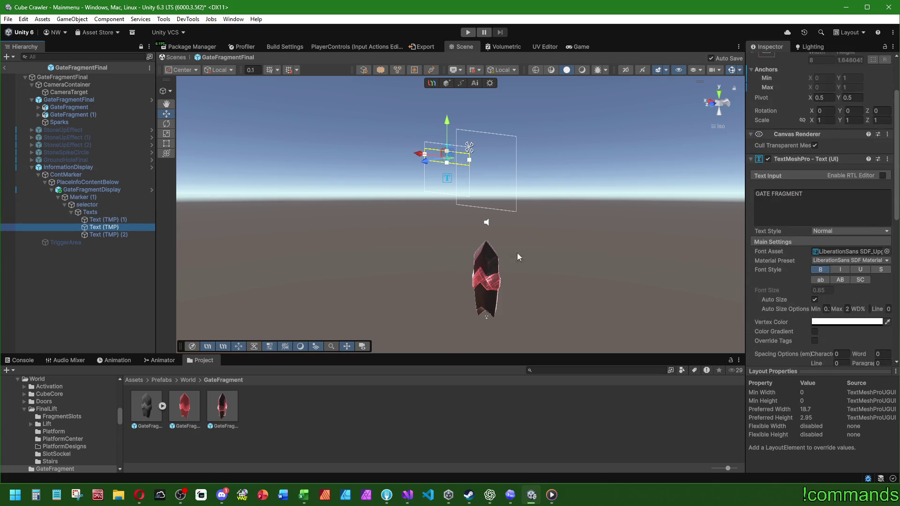
Copy the third text, 'FIND 3 GATE FRAGMENTS TO OPEN THE FINAL BOSS PORTAL', over to ChatGPT.
key(Down)
scroll(776, 263, down, 5)
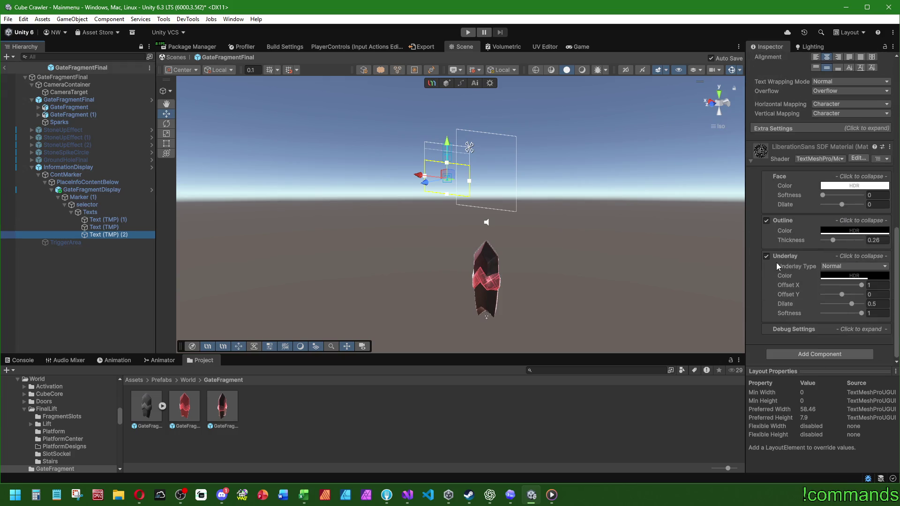
scroll(778, 268, up, 5)
scroll(788, 274, down, 6)
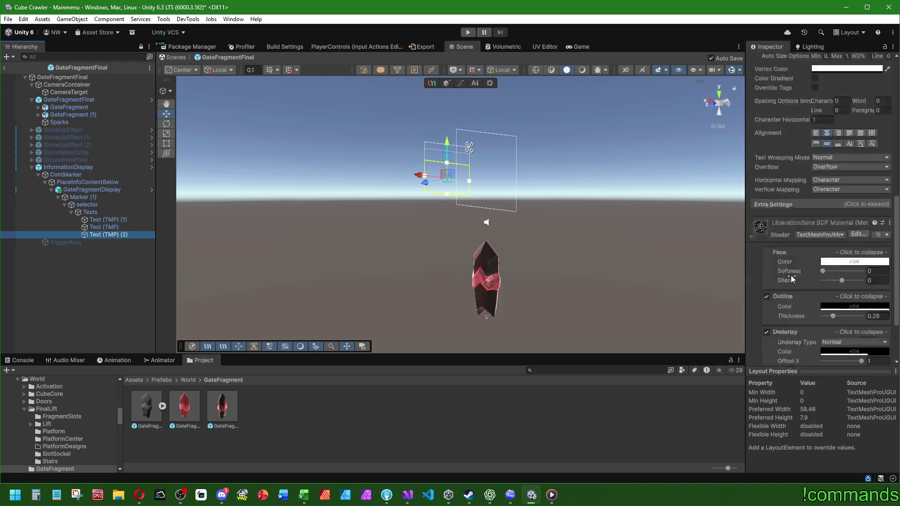
scroll(798, 270, up, 3)
scroll(790, 267, up, 4)
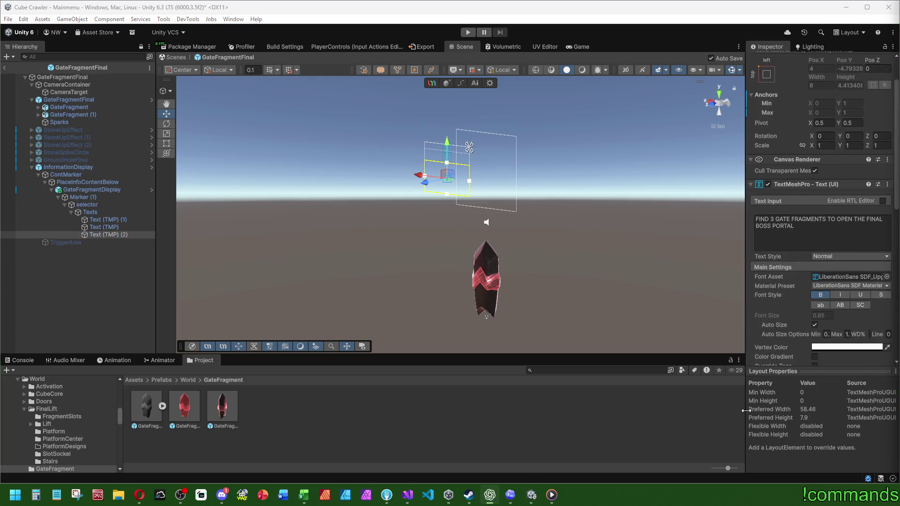
click(779, 226)
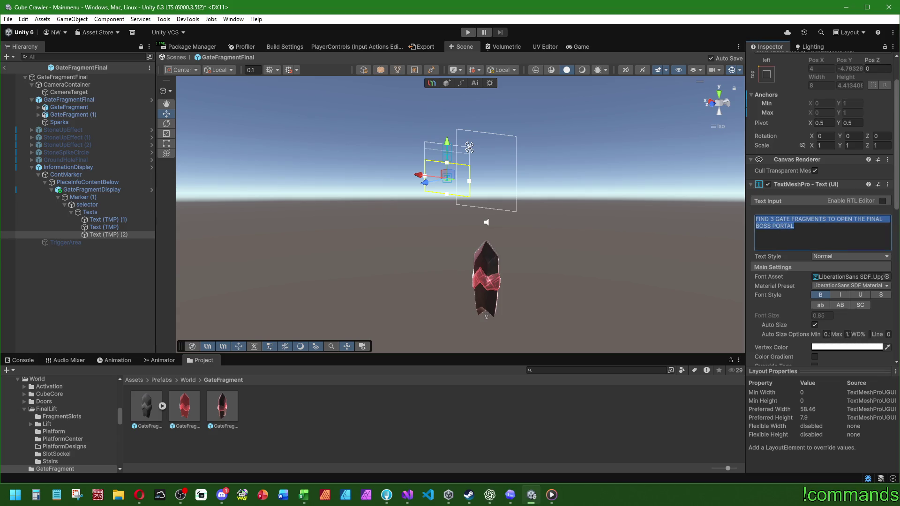
click(490, 494)
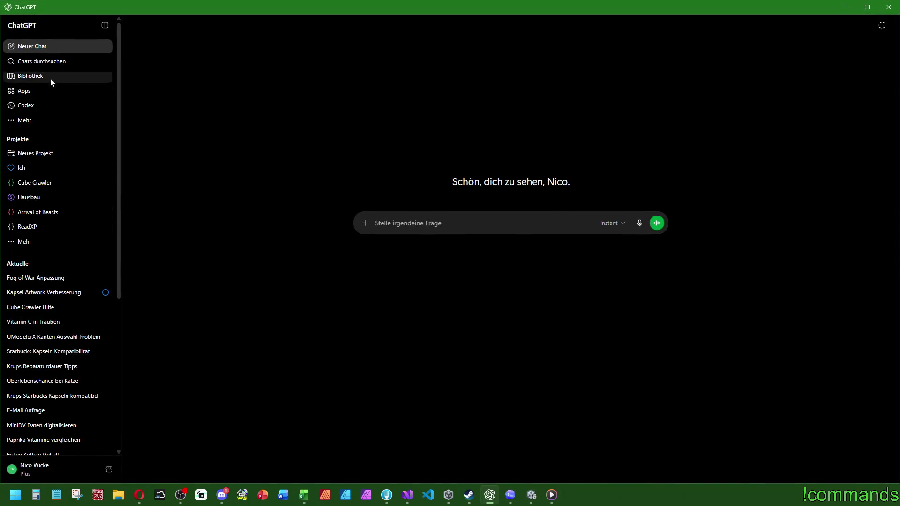
In the Cube Crawler project, start a message 'Übersetze mir das mal:' with the pasted hint text.
click(33, 184)
click(103, 26)
click(368, 109)
text(Übersetze mir das mal:)
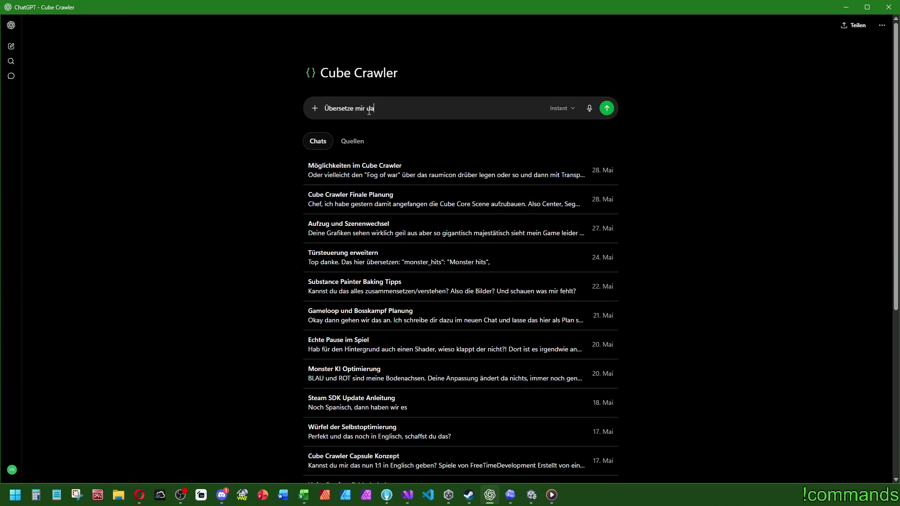
key(shift+Return)
text("":)
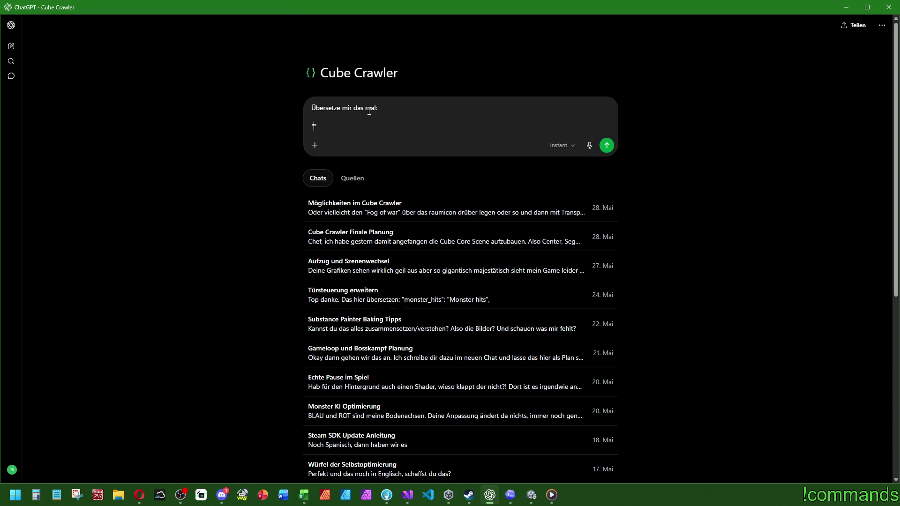
text("FIND 3 GATE FRAGMENTS TO OPEN THE FINAL BOSS PORTAL")
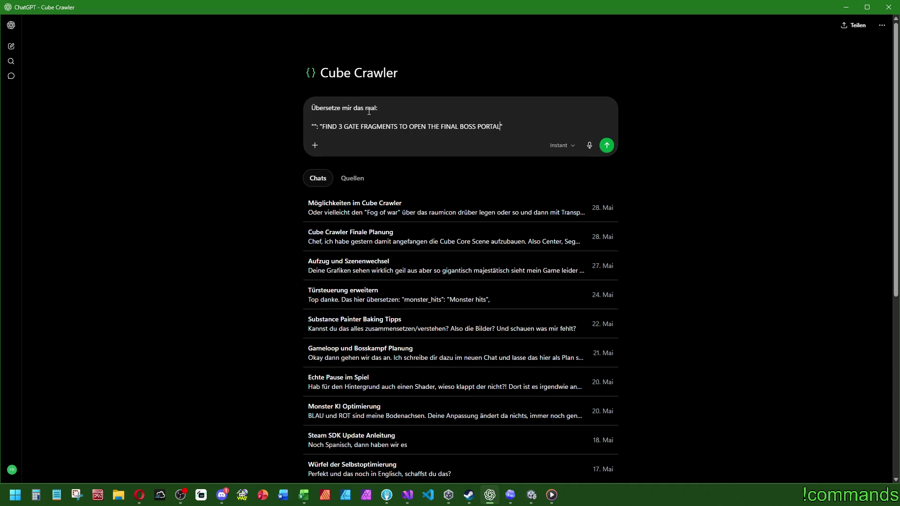
Key the line as gate_fragment_hint, change FINAL BOSS PORTAL to LIFT FOR ENTERING CUBE CORE, invite improvements.
click(314, 127)
text(gate_fragmen)
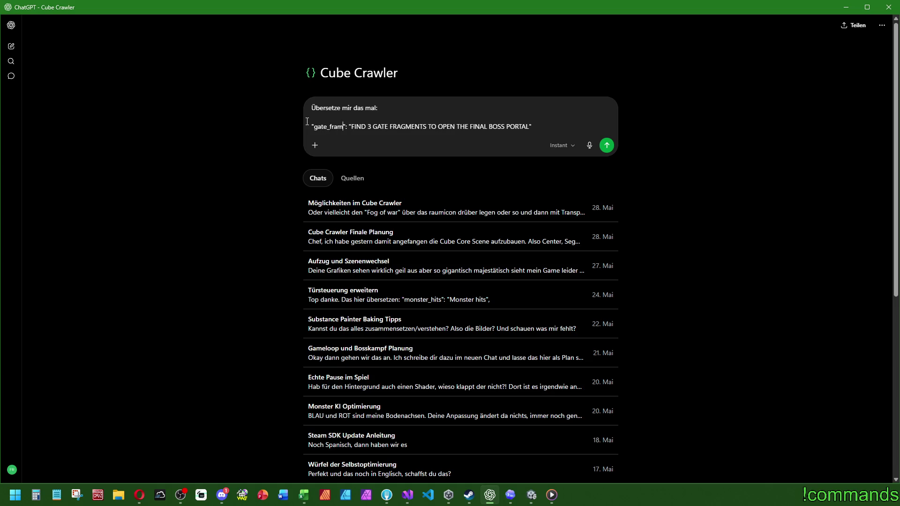
text(t_hint)
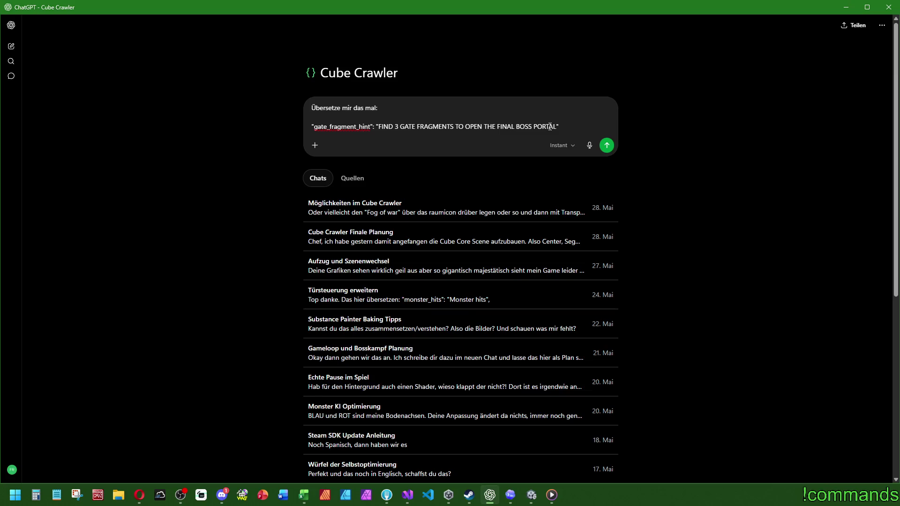
drag(557, 127, 519, 129)
key(BackSpace)
key(BackSpace)
key(BackSpace)
text(LIFT)
text( FOR ENTERING CUBE CORE.)
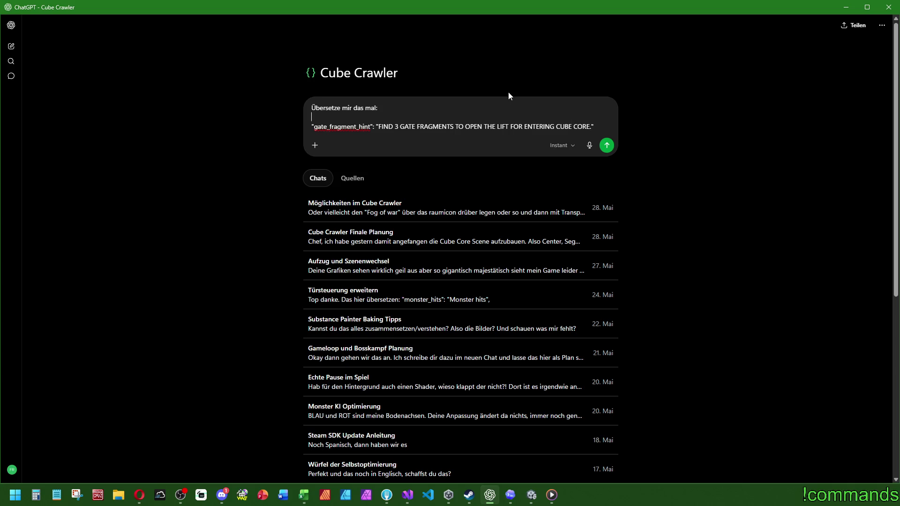
text(, du darf)
text(st es auch gerne noch )
text(verbessern/korrigieren)
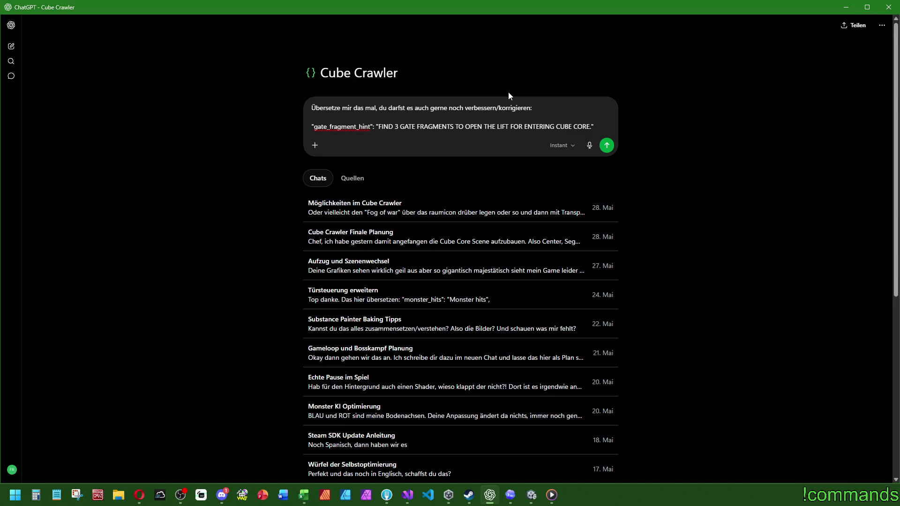
Send the request, then ask for the 'GAIN ACCESS TO THE CUBE CORE' variant in all languages.
key(Return)
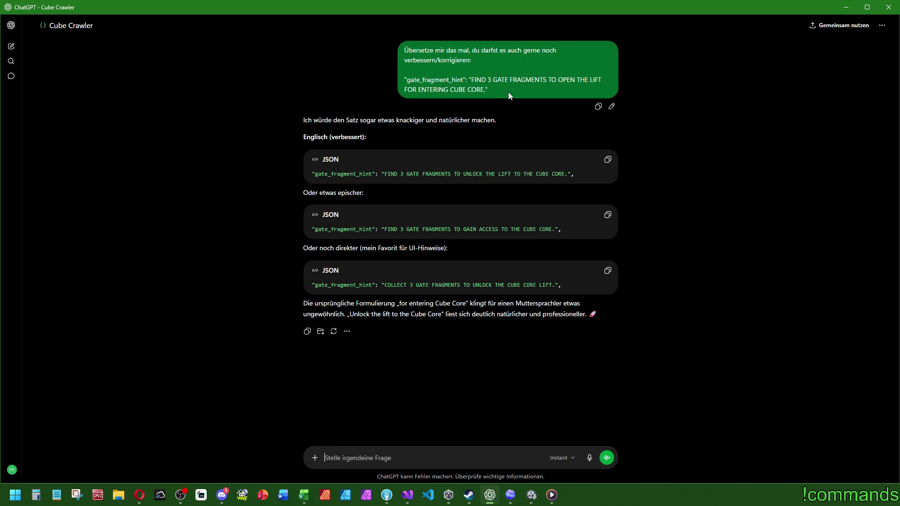
drag(561, 229, 353, 221)
key(ctrl+c)
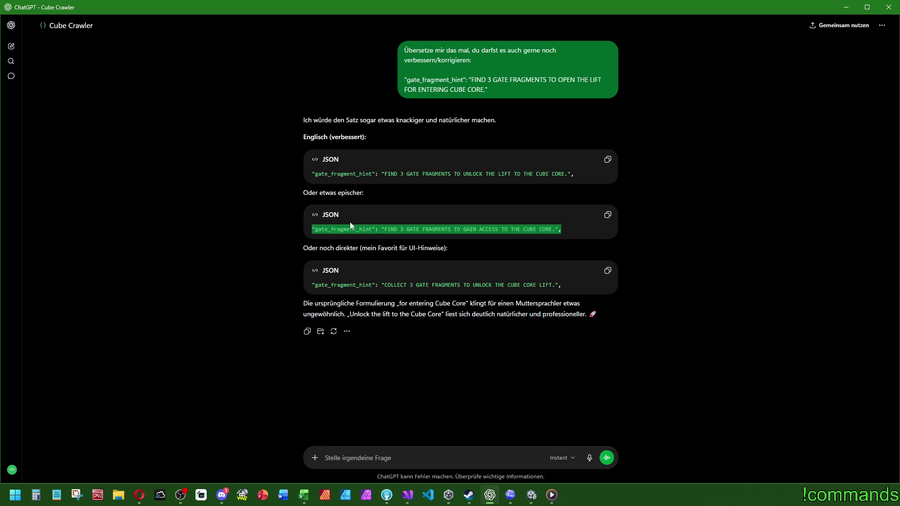
click(372, 459)
text(das ist)
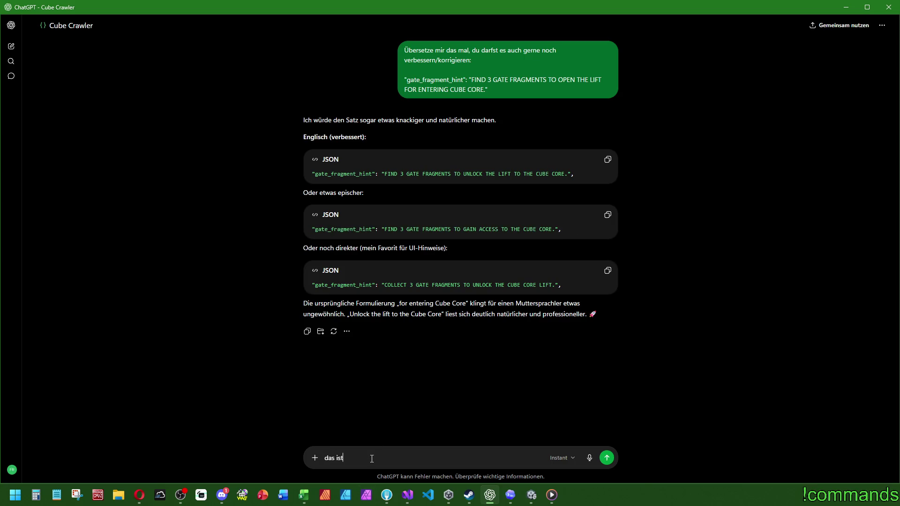
text( gut, bitte in allen sprac)
text(hen:)
key(shift+Return)
key(shift+Return)
key(ctrl+v)
key(Return)
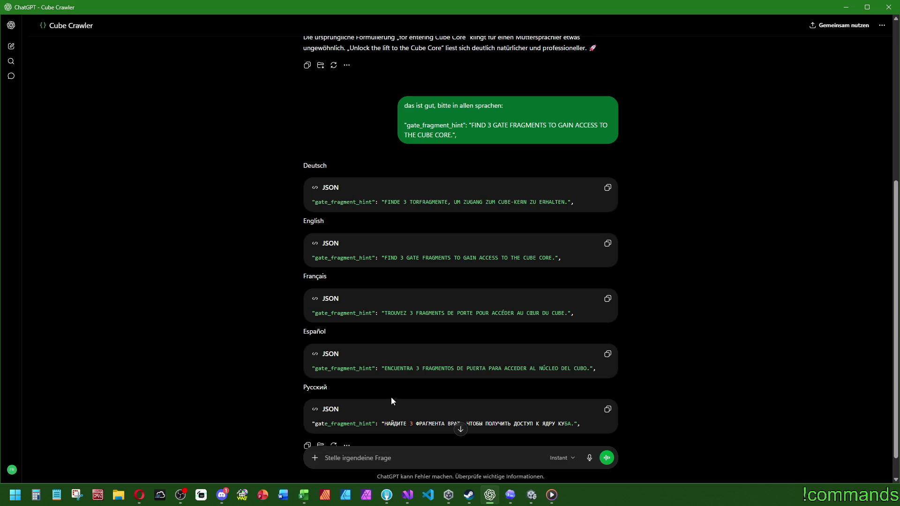
scroll(396, 382, down, 2)
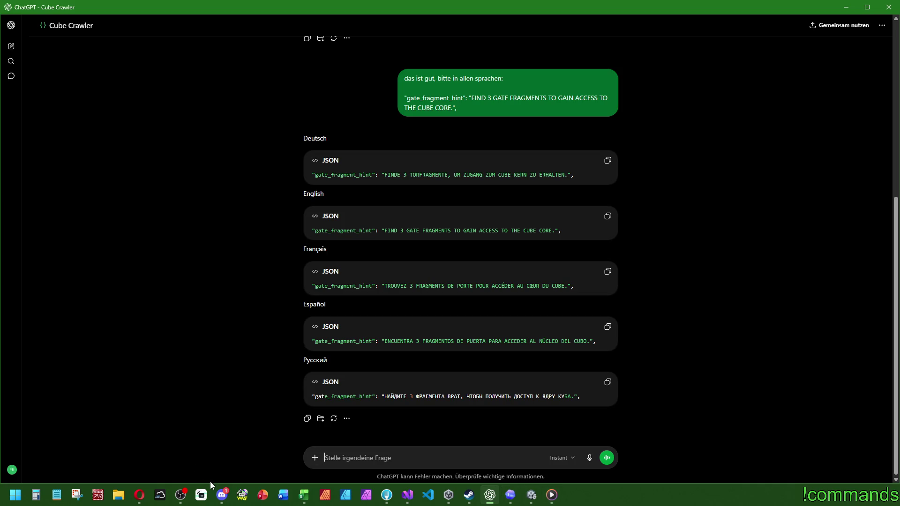
click(222, 495)
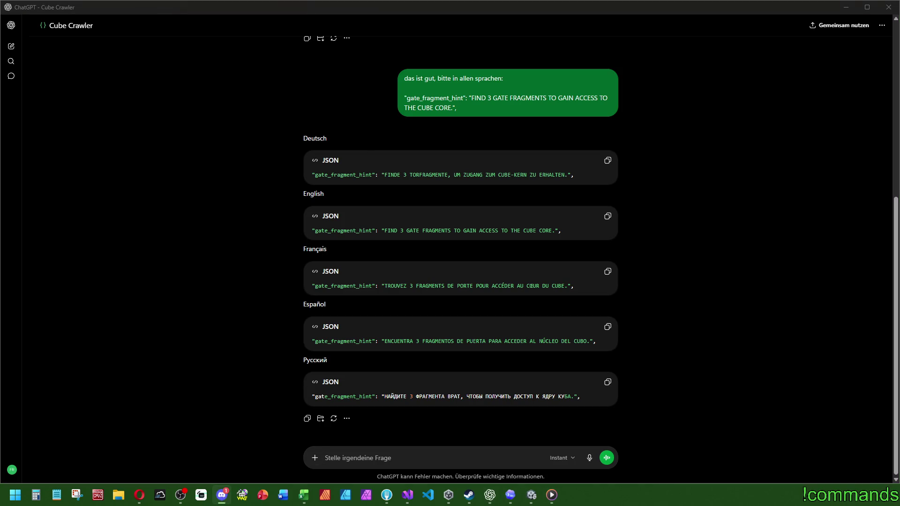
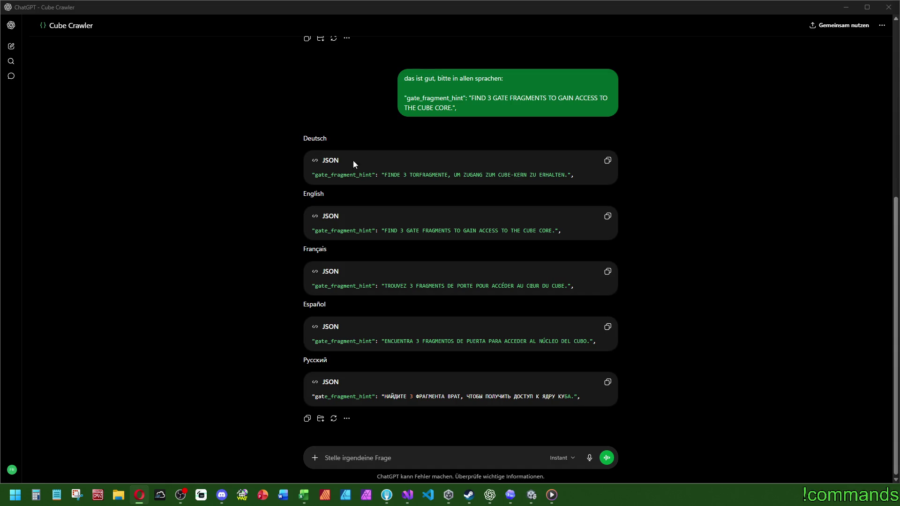
Bring up Language_English.json in Visual Studio, then return to ChatGPT for the English gate_fragment_hint line.
key(alt+Tab)
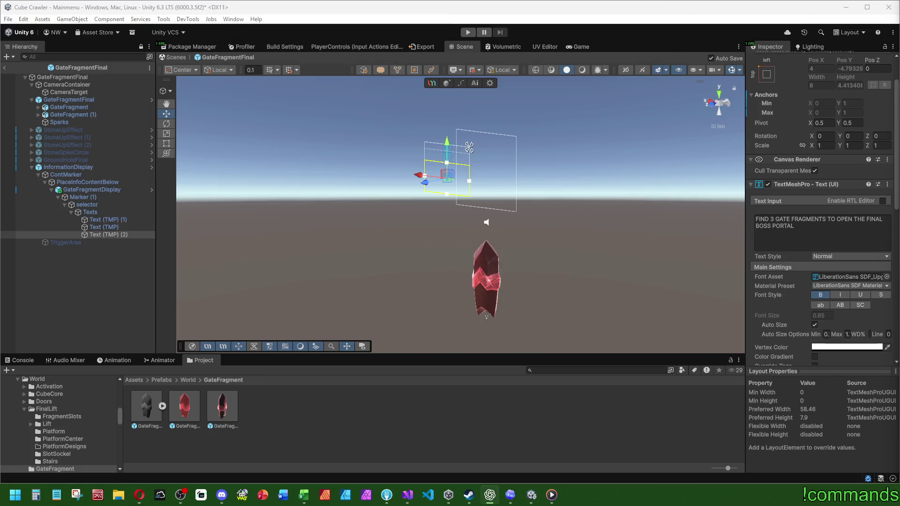
click(407, 496)
scroll(113, 322, down, 1)
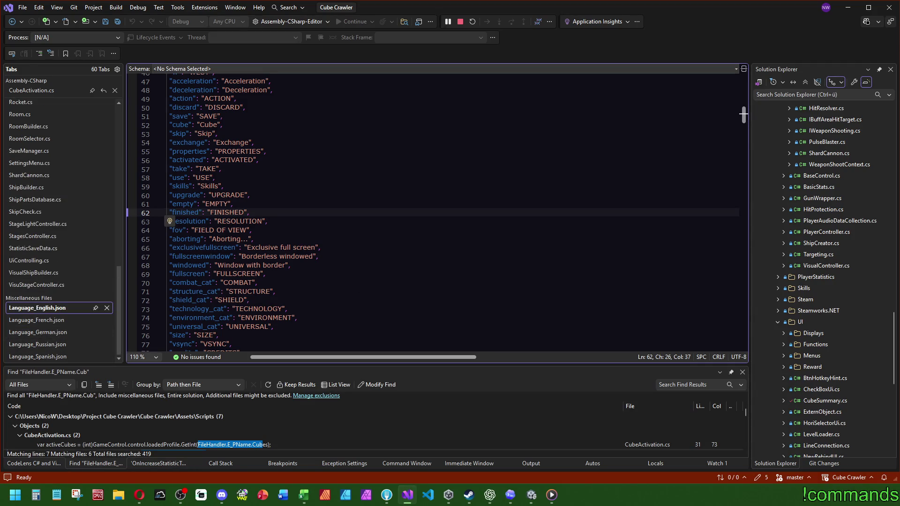
key(alt+Tab)
key(alt+Tab)
Paste the gate_fragment_hint entry after the last entry of Language_English.json.
key(ctrl+End)
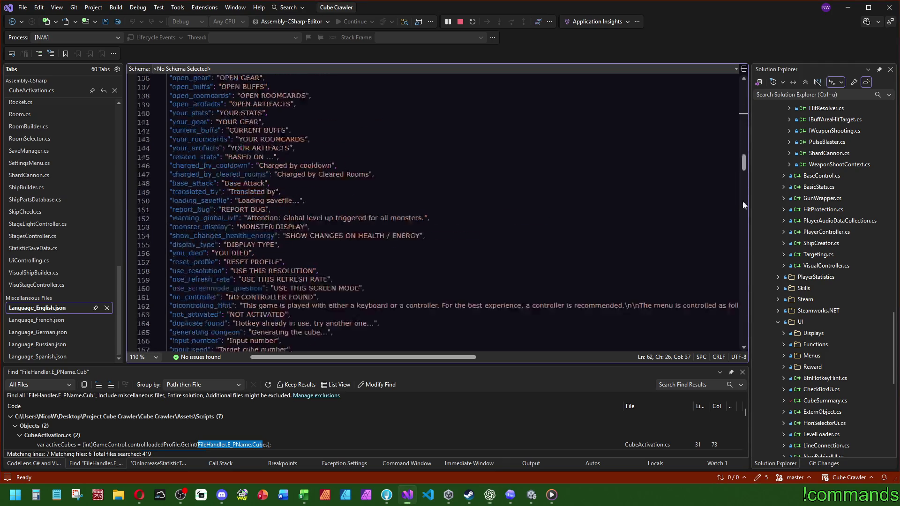
click(535, 195)
key(ctrl+v)
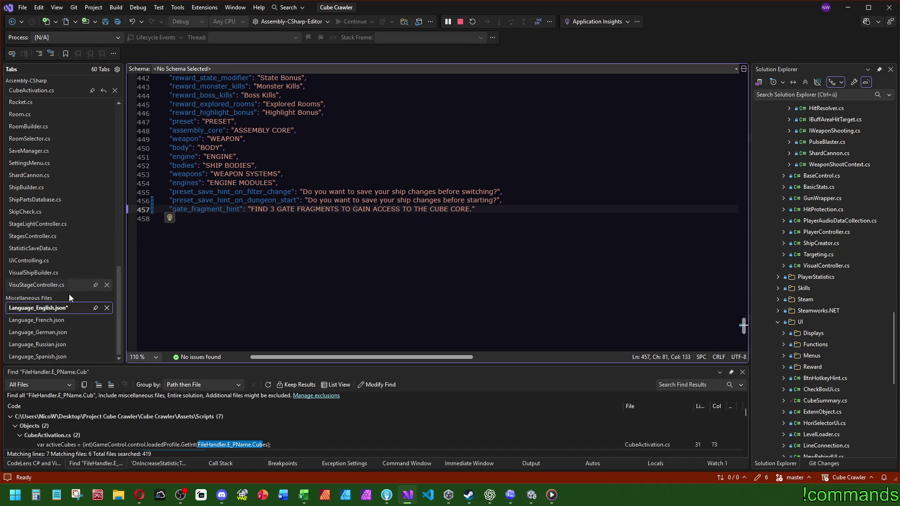
Append a comma and the French gate_fragment_hint entry to the end of Language_French.json.
click(37, 320)
key(alt+Tab)
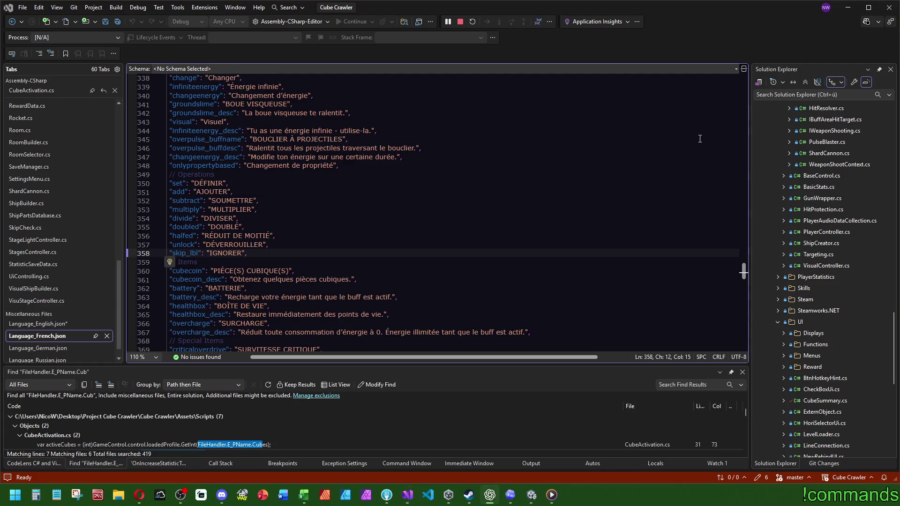
scroll(735, 250, down, 20)
scroll(656, 267, up, 5)
click(622, 278)
text(,)
key(Return)
text("gate_fragment_hint": "TROUVEZ 3 FRAGMENTS DE PORTE POUR ACCÉDER AU CŒUR DU CUBE.")
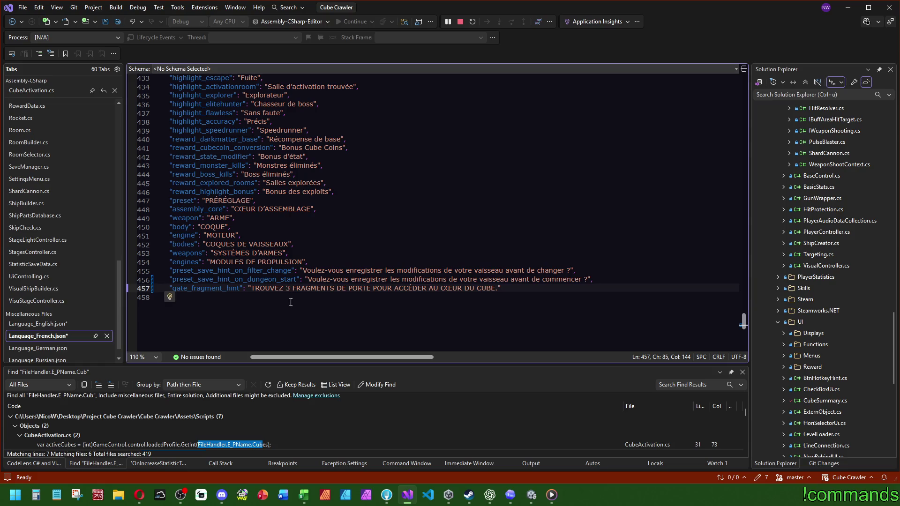
scroll(56, 305, down, 1)
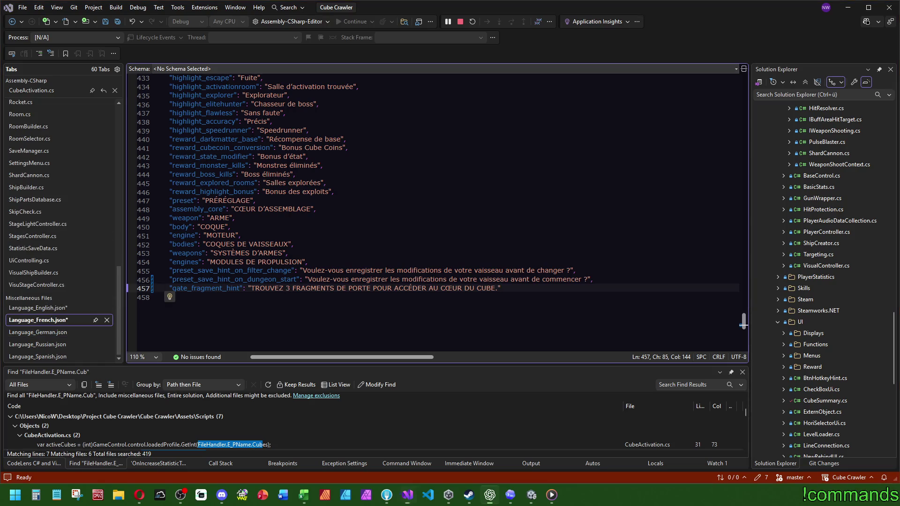
Paste the German gate_fragment_hint entry after the last line of Language_German.json.
click(61, 333)
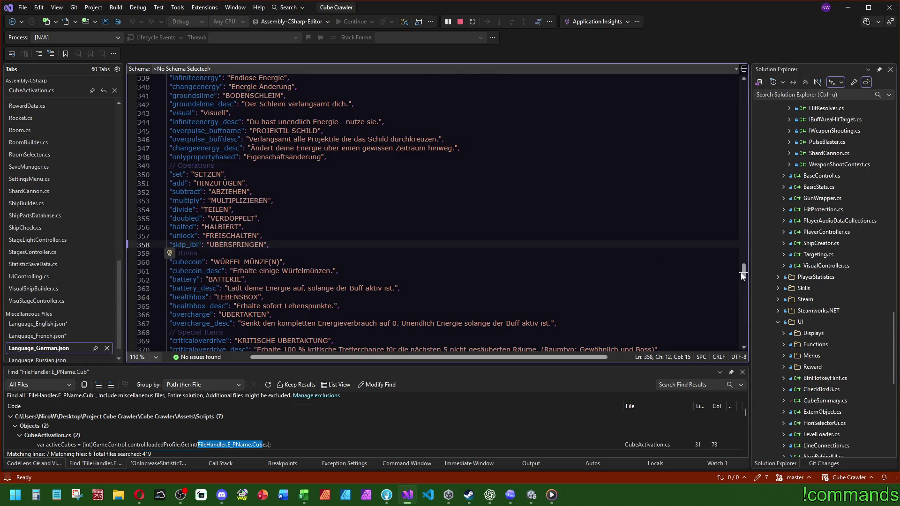
scroll(680, 253, down, 20)
click(583, 141)
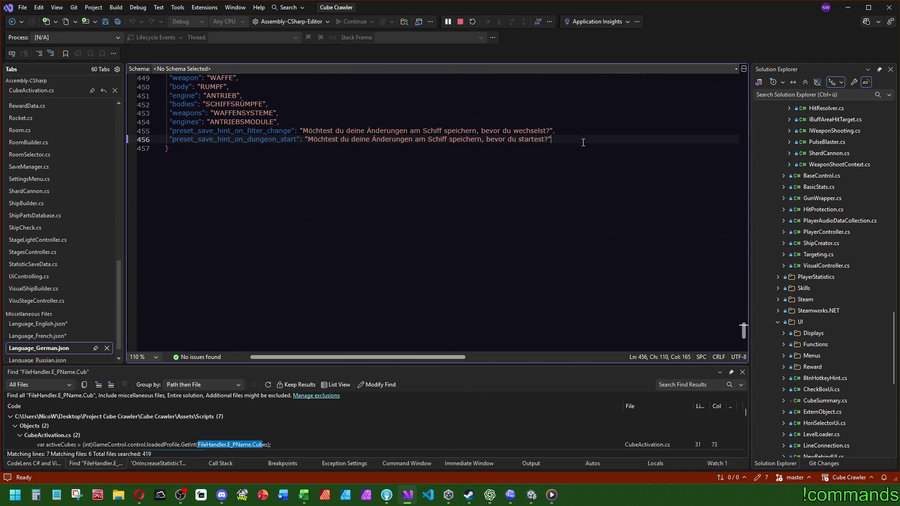
key(ctrl+v)
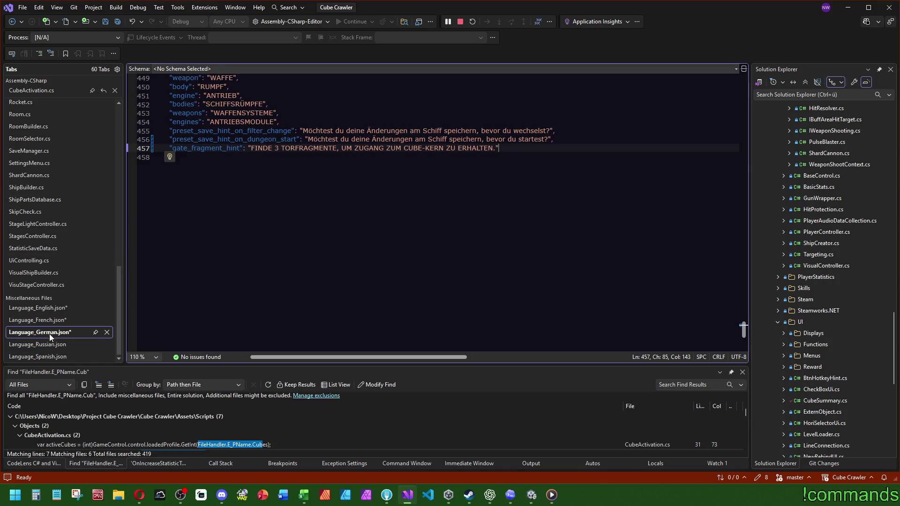
Append a comma and the Russian gate_fragment_hint entry to Language_Russian.json.
click(47, 358)
scroll(111, 154, down, 1)
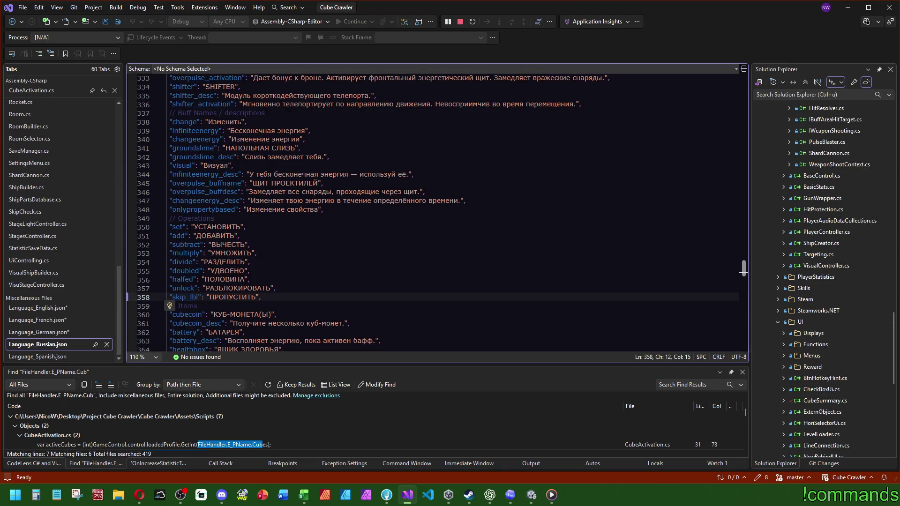
scroll(397, 248, down, 20)
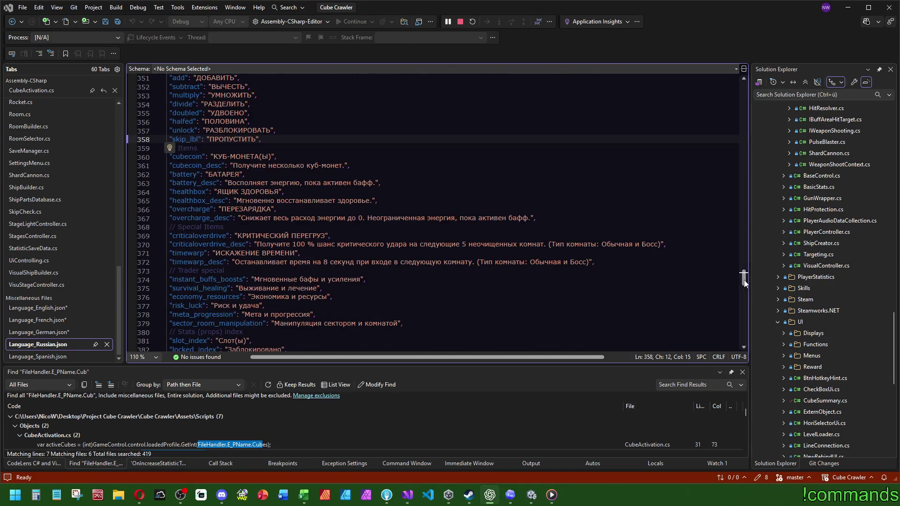
scroll(434, 286, up, 6)
click(525, 227)
text(,)
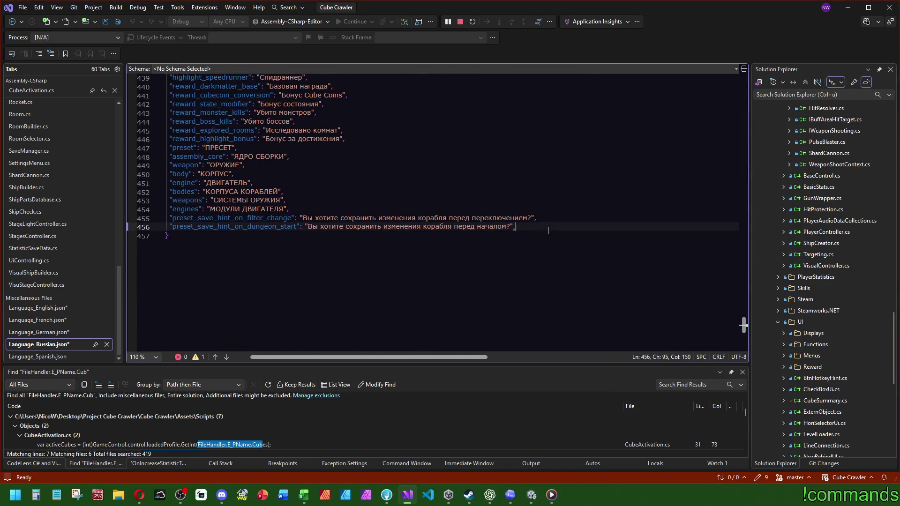
key(Return)
text("gate_fragment_hint": "НАЙДИТЕ 3 ФРАГМЕНТА ВРАТ, ЧТОБЫ ПОЛУЧИТЬ ДОСТУП К ЯДРУ КУБА.")
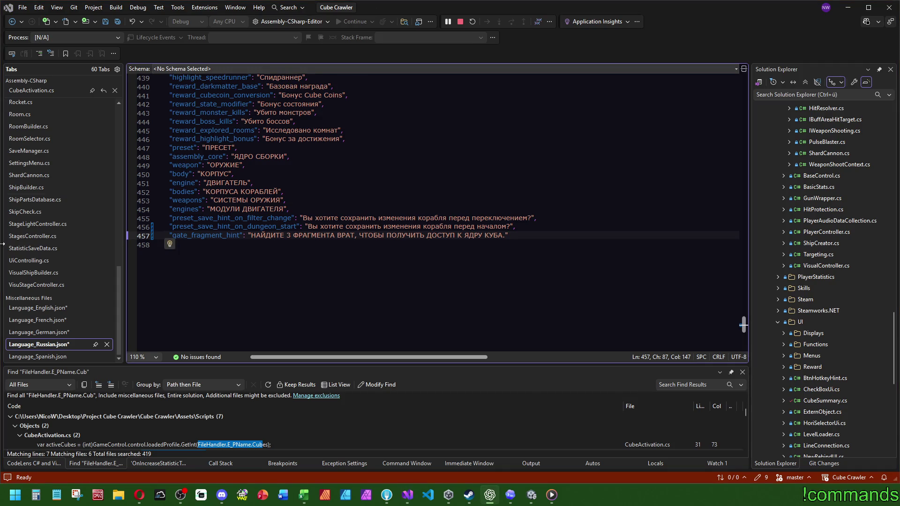
Append a comma and the Spanish gate_fragment_hint entry to Language_Spanish.json.
click(37, 356)
drag(746, 272, 744, 326)
click(534, 193)
text(,)
key(Return)
text("gate_fragment_hint": "ENCUENTRA 3 FRAGMENTOS DE PUERTA PARA ACCEDER AL NÚCLEO DEL CUBO.")
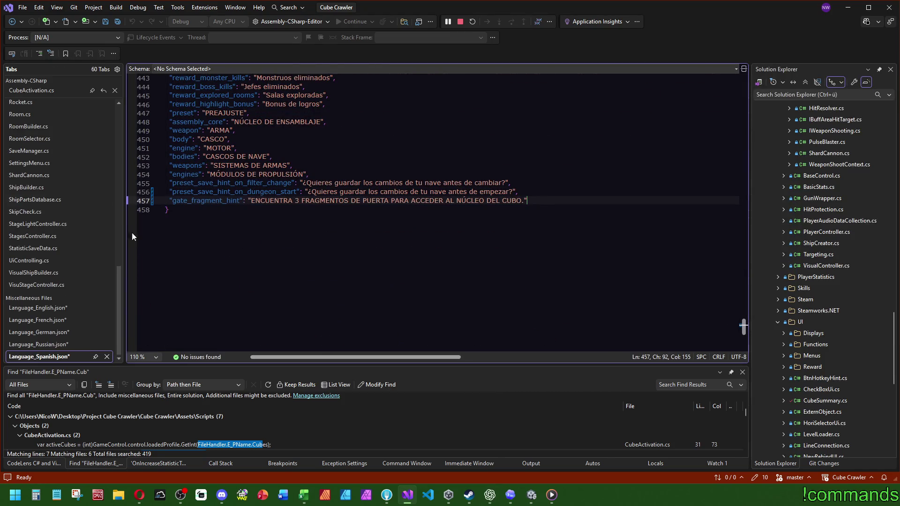
Save all edited language files and select the gate_fragment_hint key name.
click(118, 22)
key(Up)
key(Up)
key(Up)
click(117, 21)
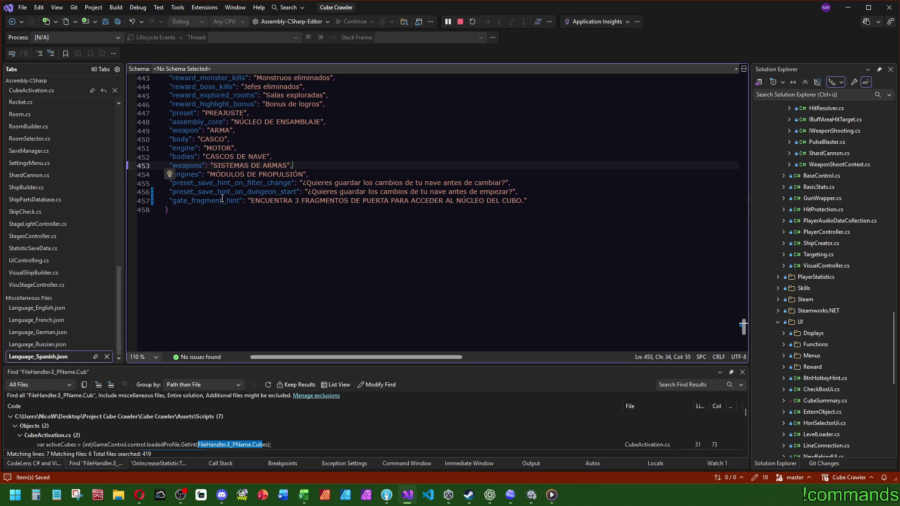
double_click(206, 200)
click(533, 495)
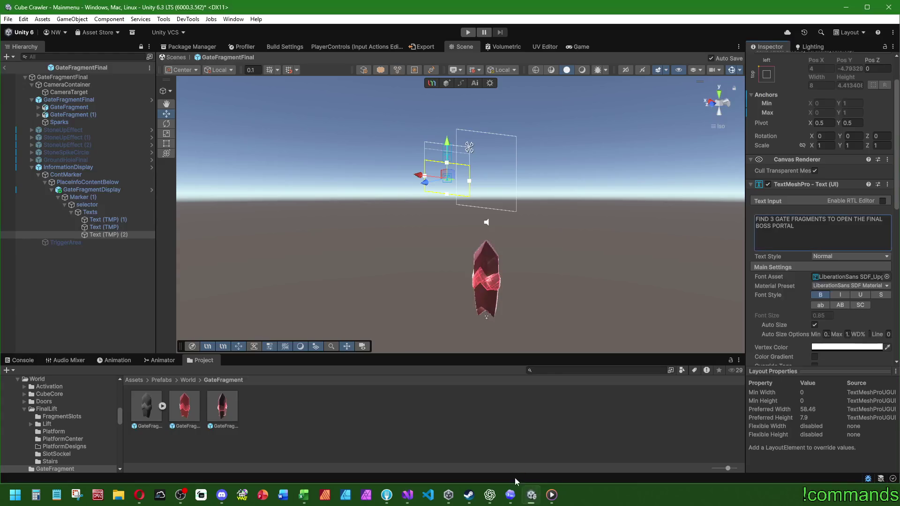
Add a Load Language Key component to Text (TMP) (2) with Key set to gate_fragment_hint.
click(106, 236)
scroll(820, 258, down, 15)
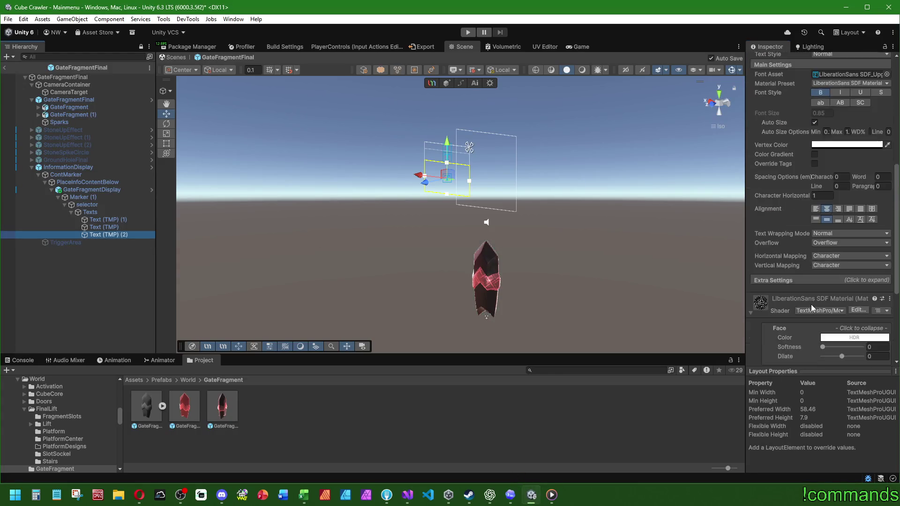
click(803, 359)
text(fog)
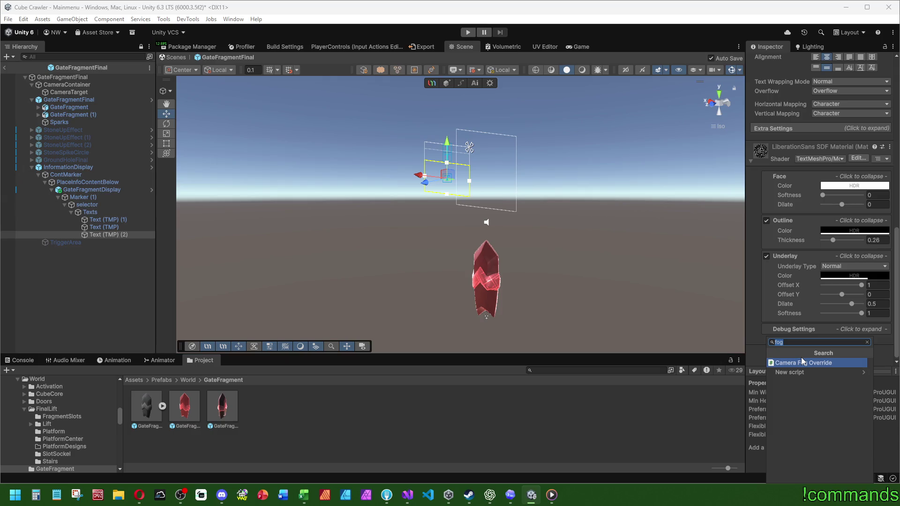
key(BackSpace)
key(BackSpace)
key(BackSpace)
text(lang)
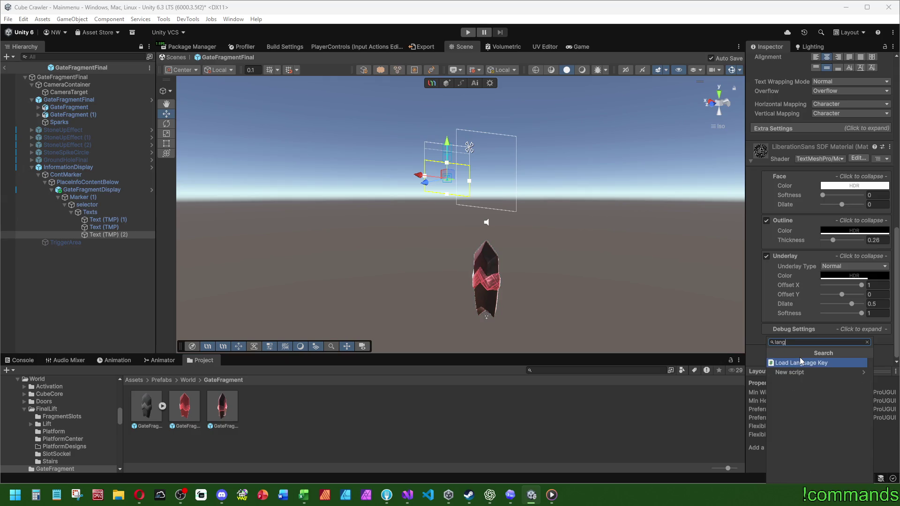
click(802, 362)
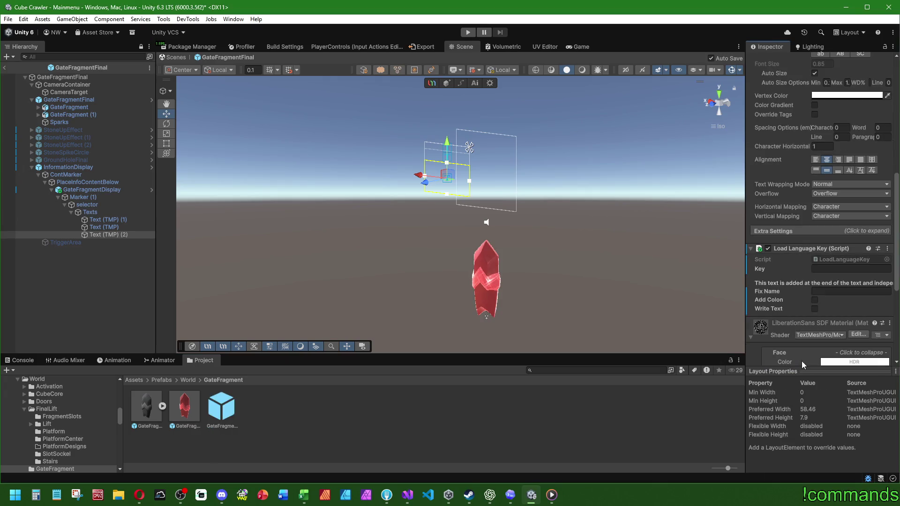
scroll(799, 320, up, 5)
click(820, 195)
text(gate_fragment_hint)
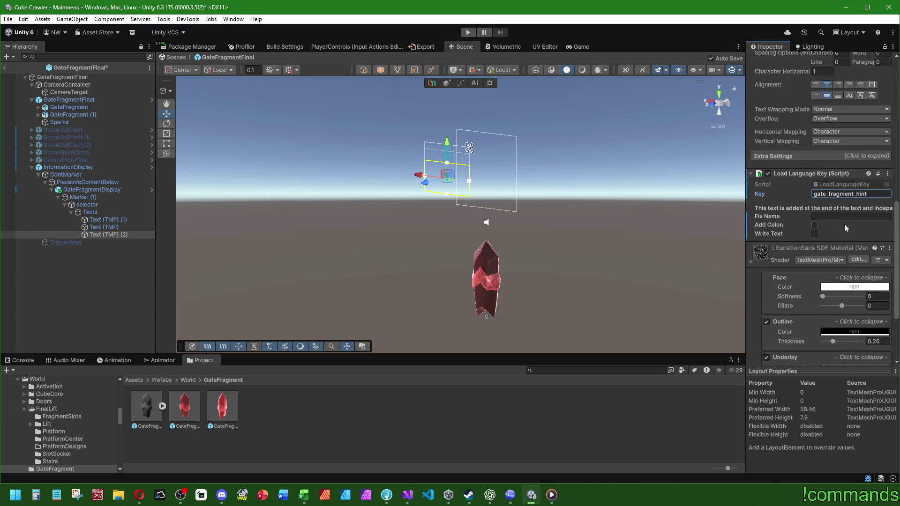
scroll(774, 223, up, 10)
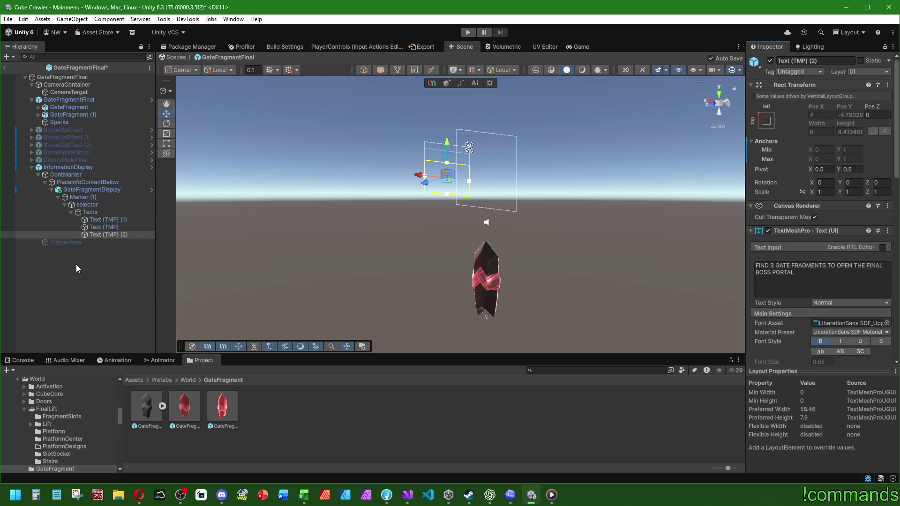
Exit the prefab back to the Mainmenu scene and save the project and scene.
click(109, 227)
click(112, 319)
click(4, 67)
click(8, 19)
click(37, 122)
click(8, 19)
click(23, 65)
click(15, 362)
click(97, 261)
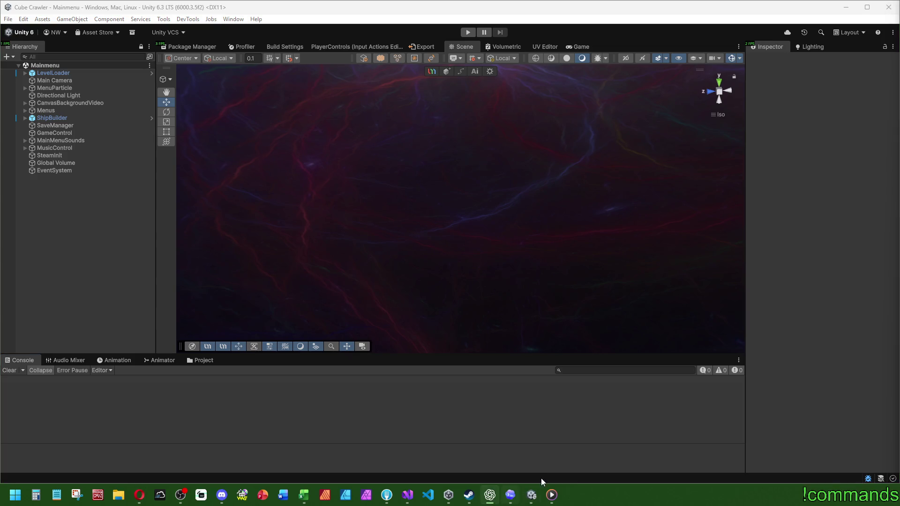
click(532, 496)
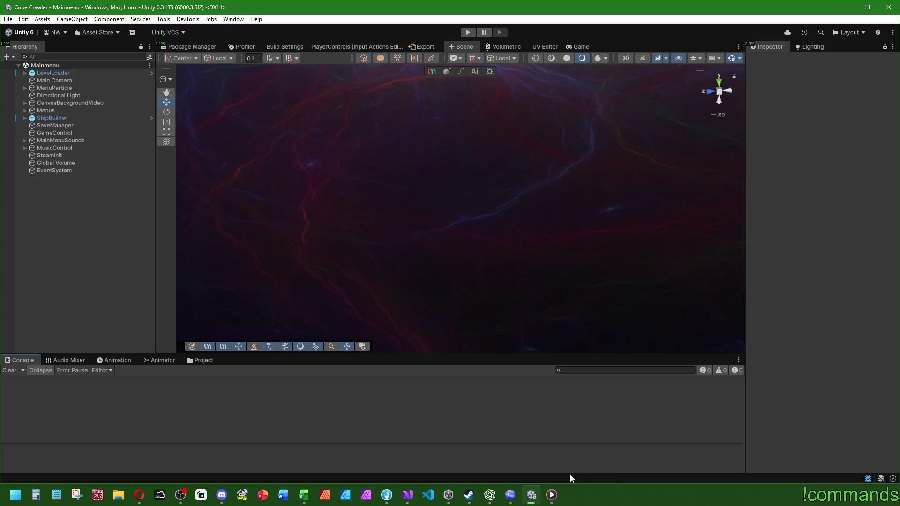
Check Visual Studio, then open the Pausiere Game Summary chat in Codex's Cube Crawler project.
mouse_move(406, 501)
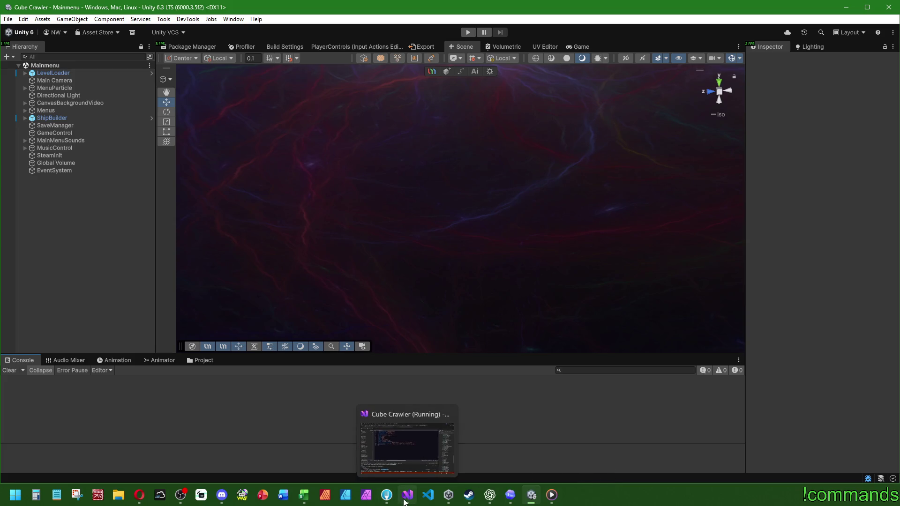
click(407, 443)
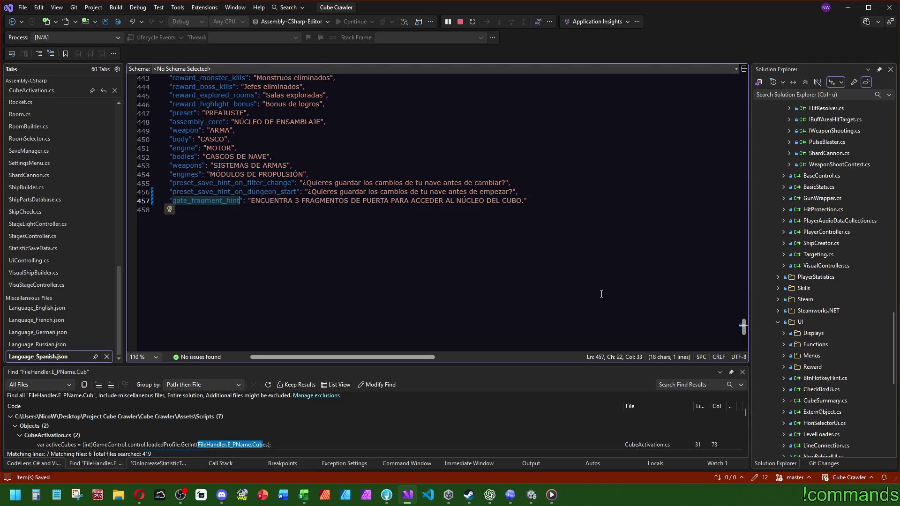
scroll(601, 294, up, 4)
click(510, 495)
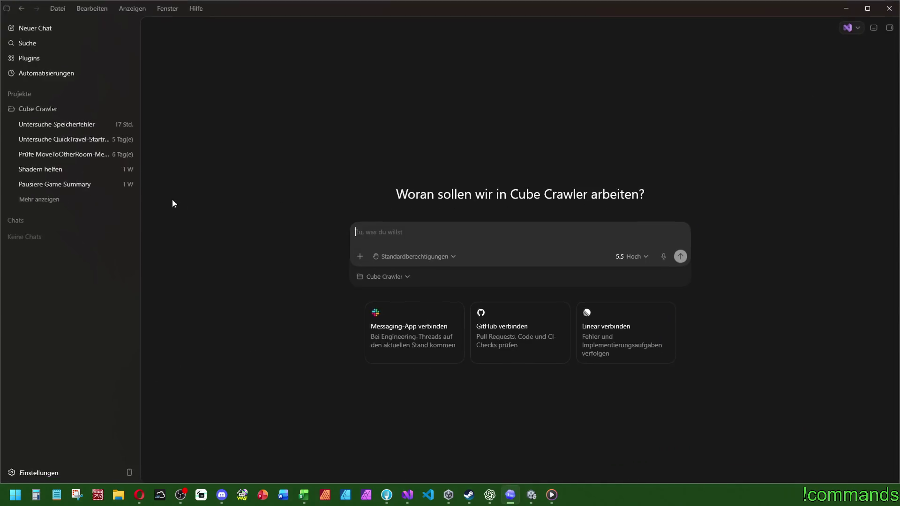
click(46, 200)
click(49, 184)
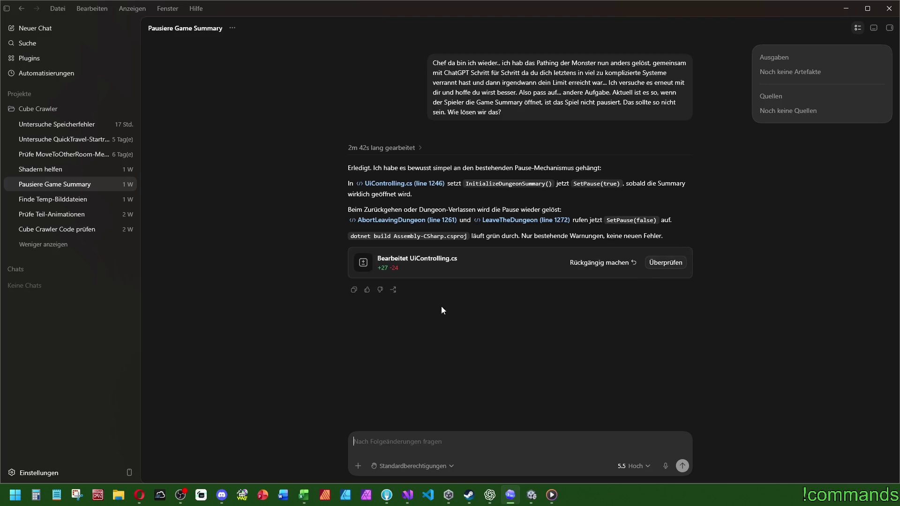
Collapse and re-expand the Cube Crawler chat list, then return to the Unity editor.
click(42, 245)
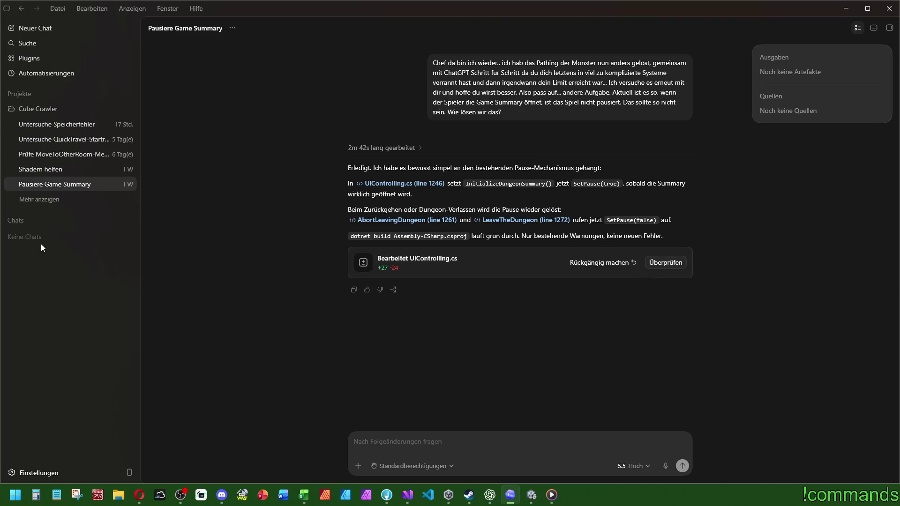
click(43, 200)
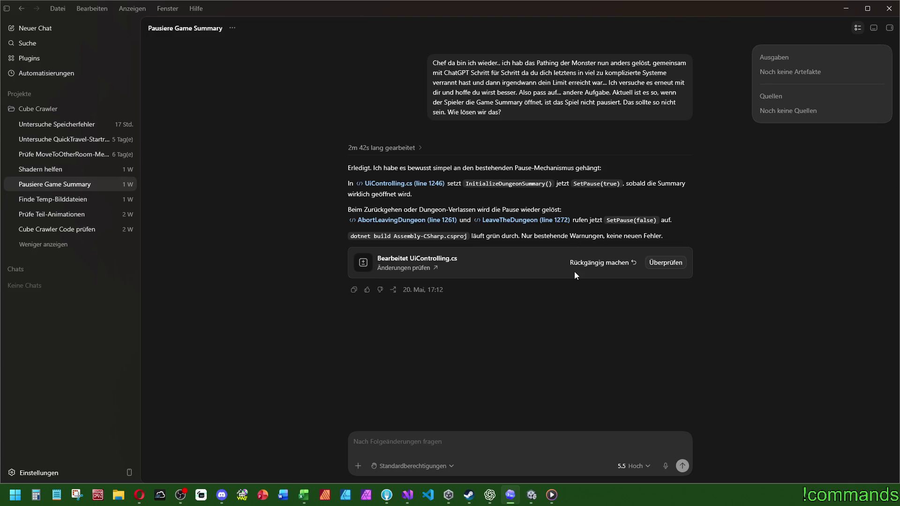
mouse_move(530, 495)
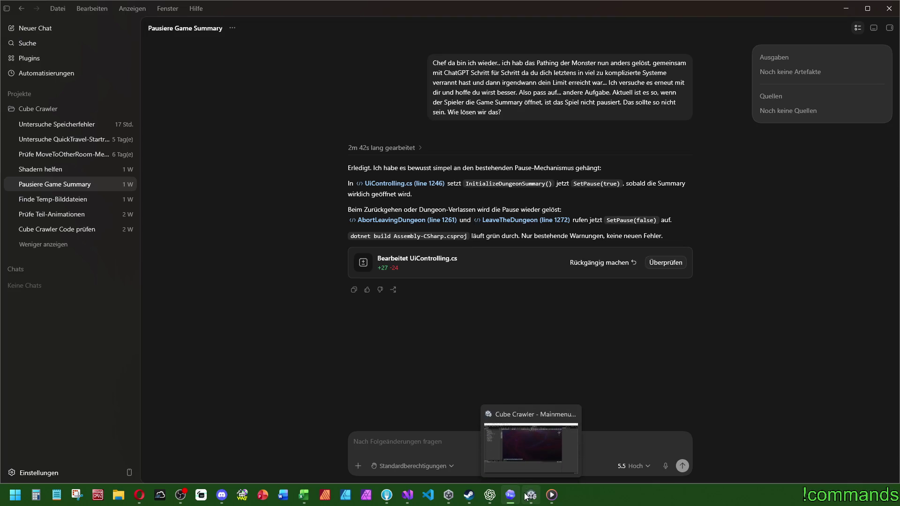
click(531, 495)
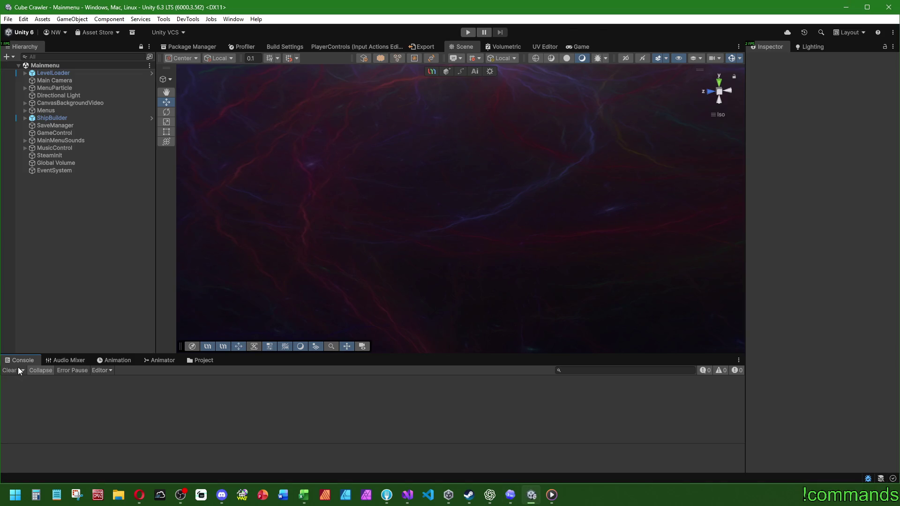
Select GameControl, expand its Game Control script, and turn on Test Environment.
click(89, 134)
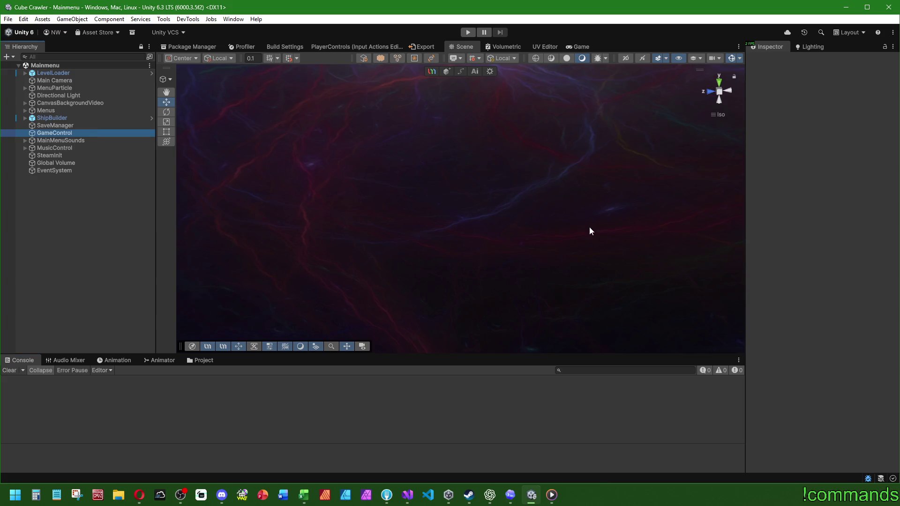
click(769, 128)
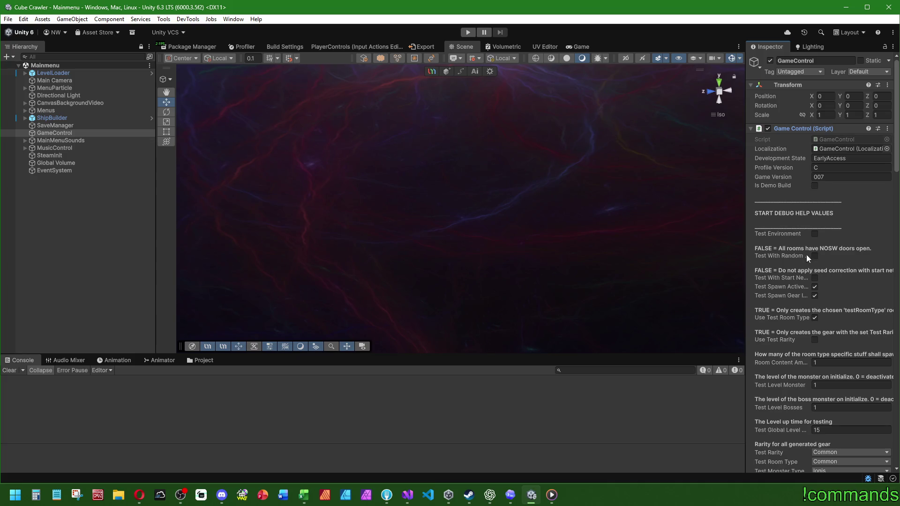
click(814, 234)
scroll(794, 232, down, 3)
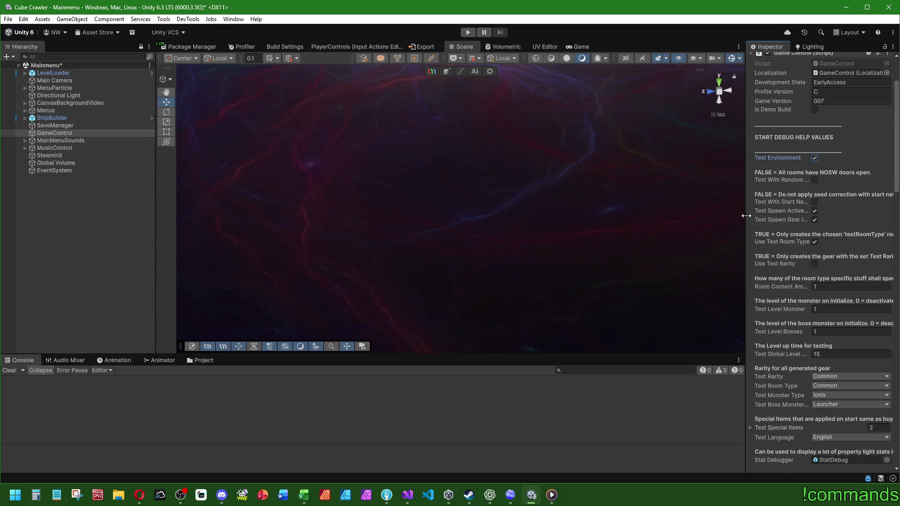
drag(746, 216, 681, 217)
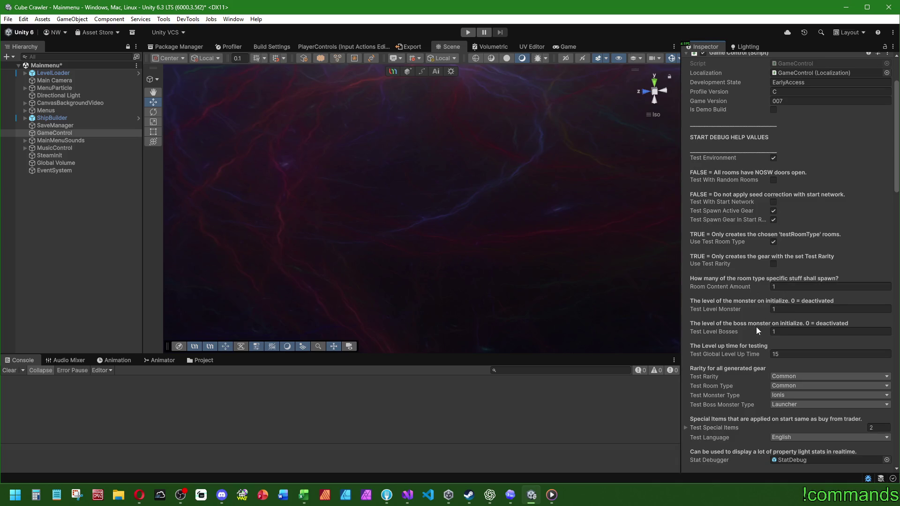
Turn off Use Test Room Type and set Room Content Amount to 5.
scroll(758, 325, down, 2)
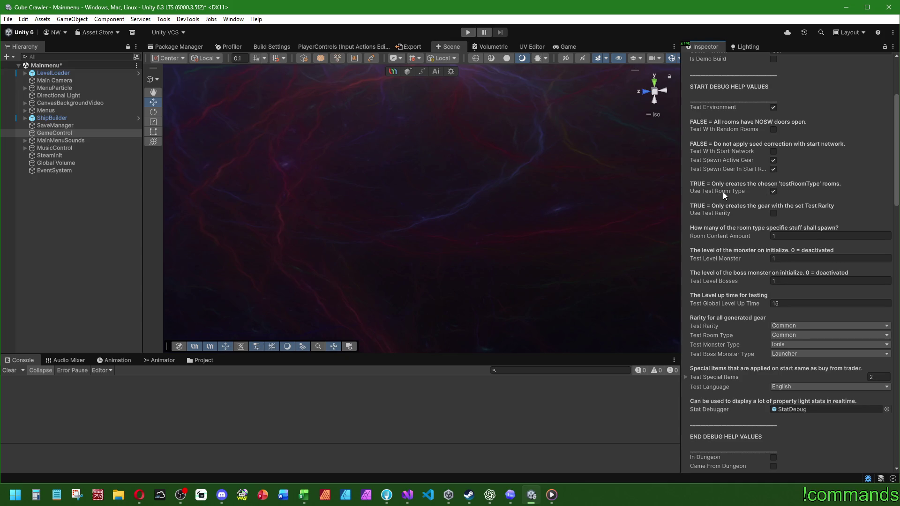
click(774, 191)
click(794, 233)
text(5)
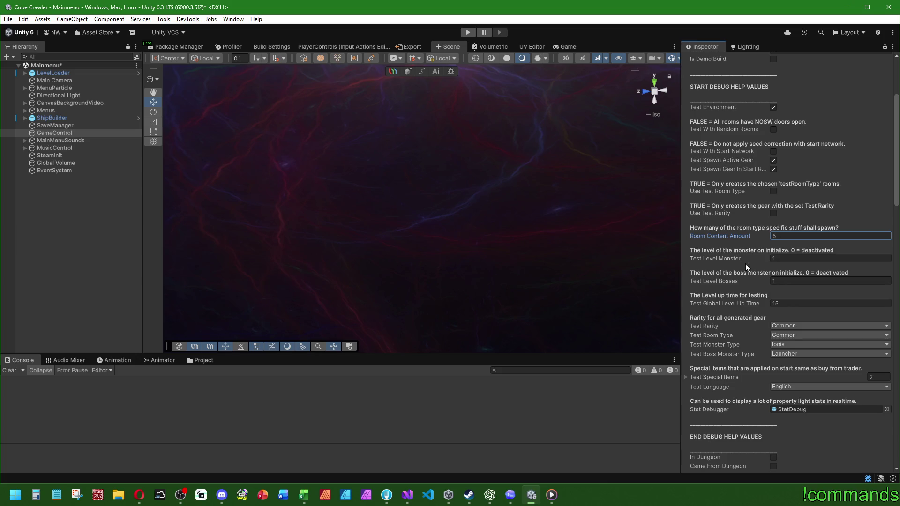
Set GameControl's Test Room Type to Active Gear.
click(796, 304)
click(787, 326)
click(722, 328)
click(792, 337)
click(733, 333)
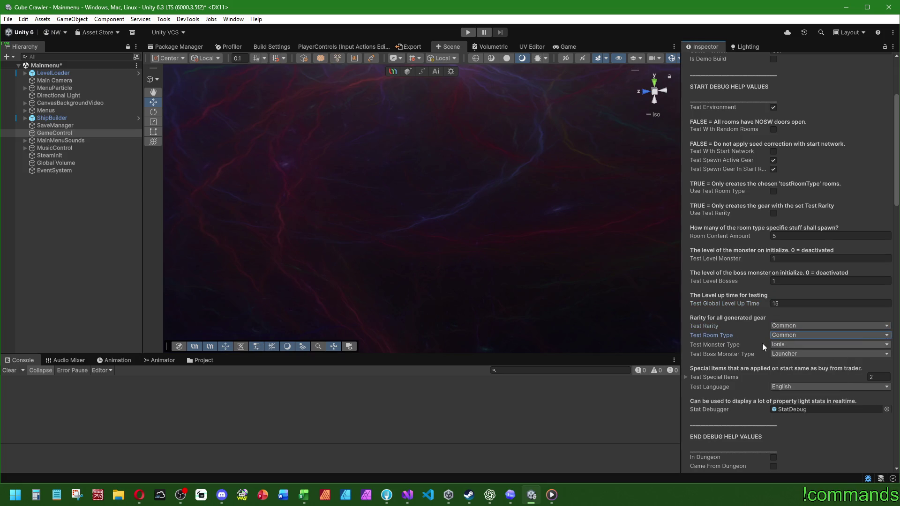
click(776, 335)
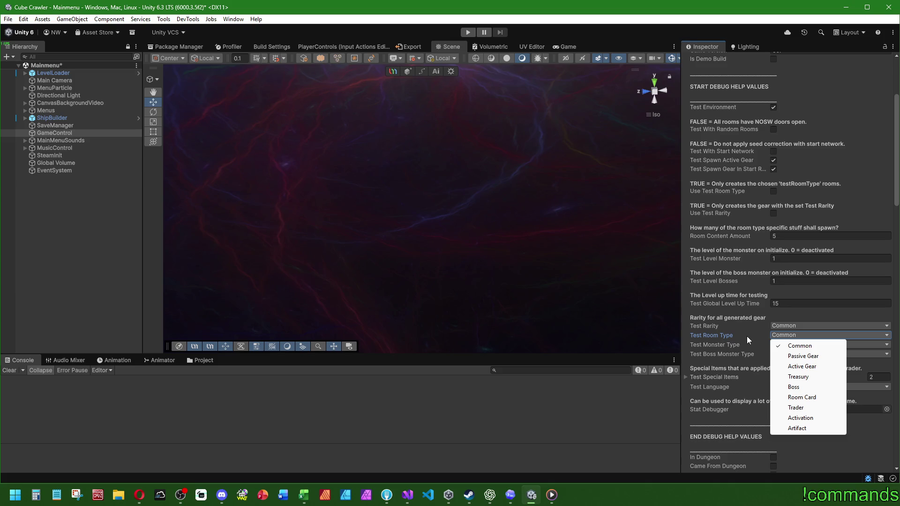
click(799, 366)
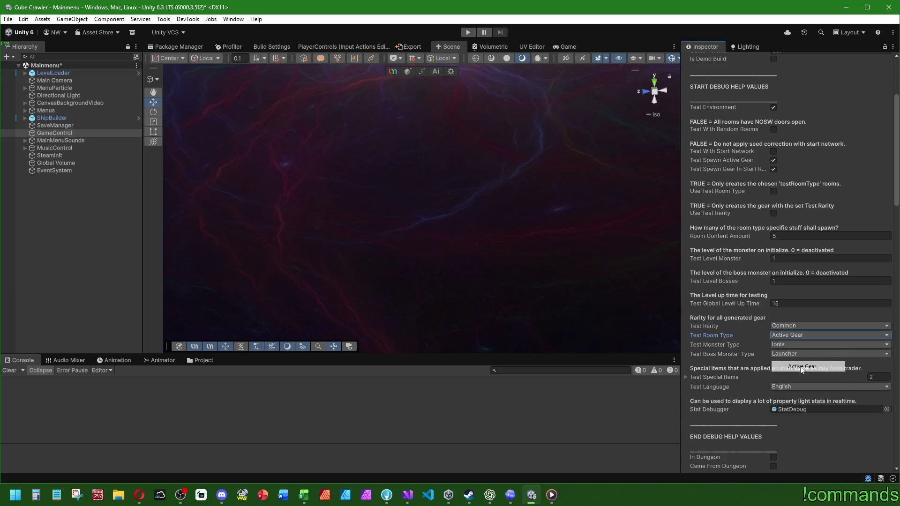
Check the Test Monster Type setting and look over the remaining GameControl values.
click(781, 345)
click(713, 345)
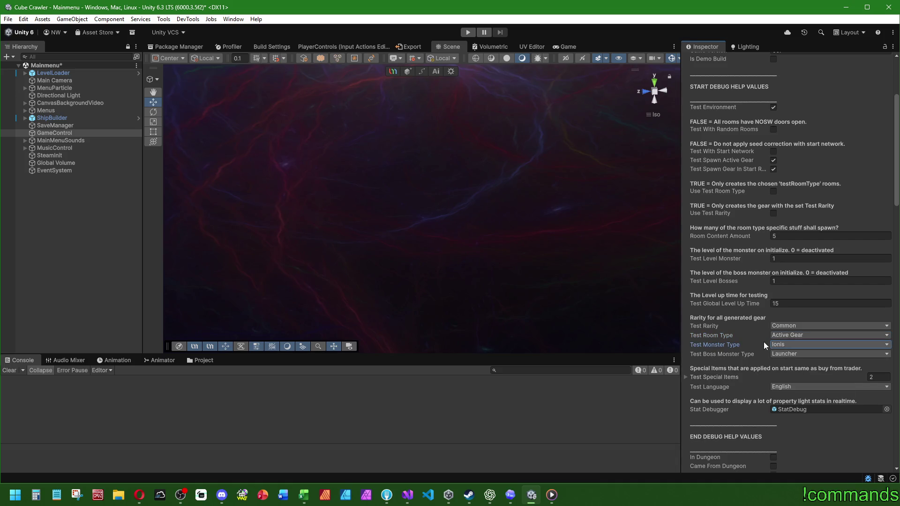
scroll(764, 342, down, 1)
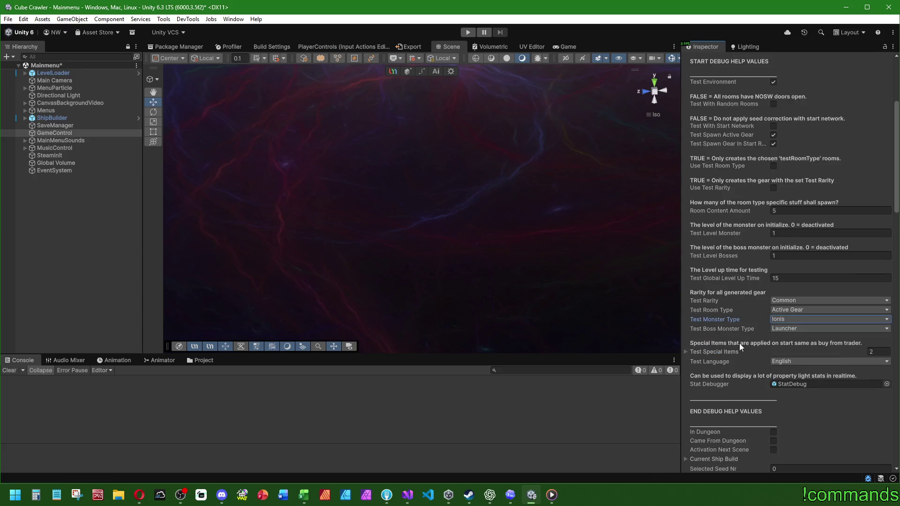
scroll(701, 355, down, 1)
scroll(701, 352, up, 3)
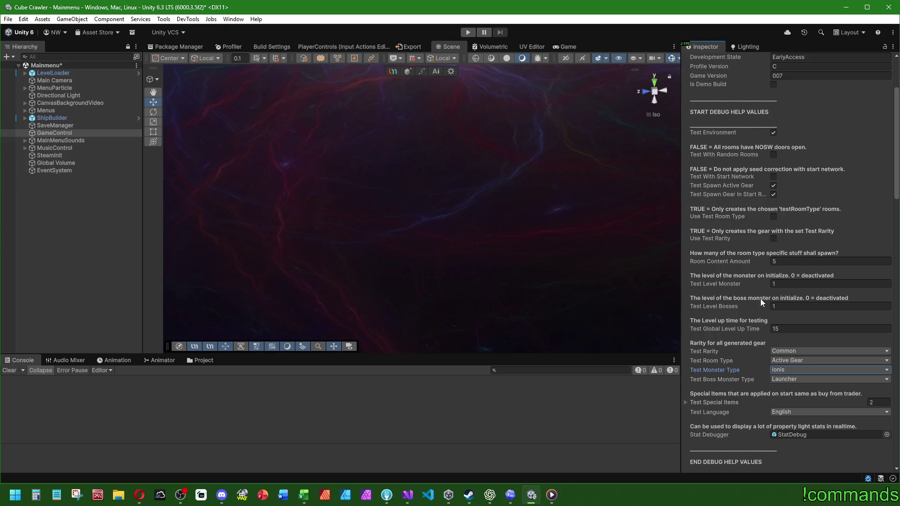
scroll(802, 259, down, 5)
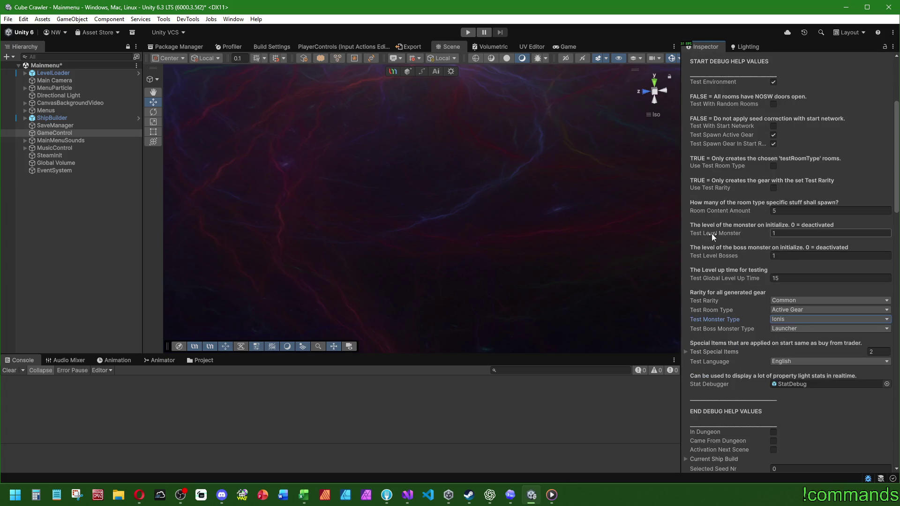
scroll(750, 192, up, 8)
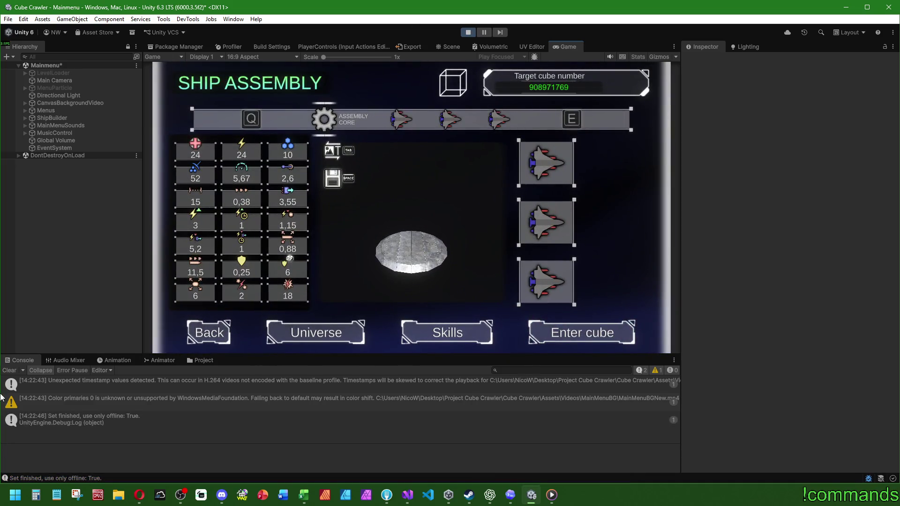
Enter the dungeon from ship assembly and drive the ship toward the TAKE/RETURN area.
key(Return)
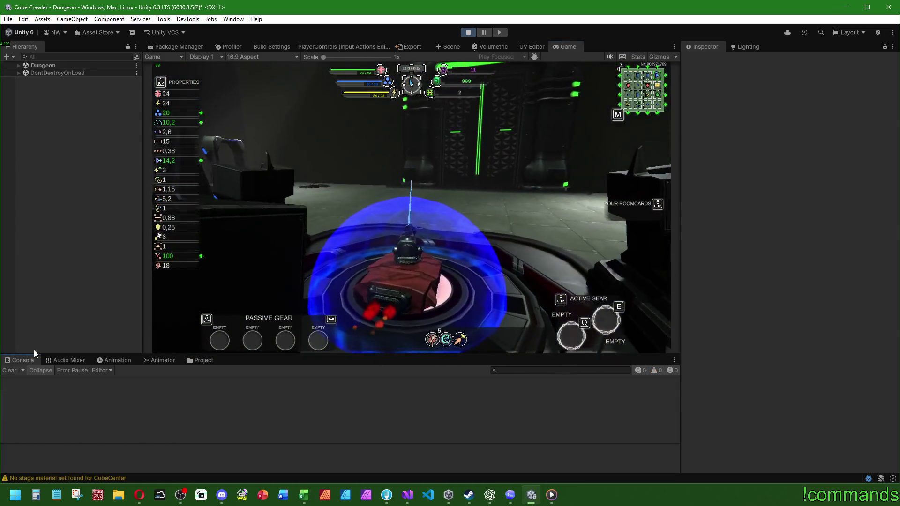
key(d)
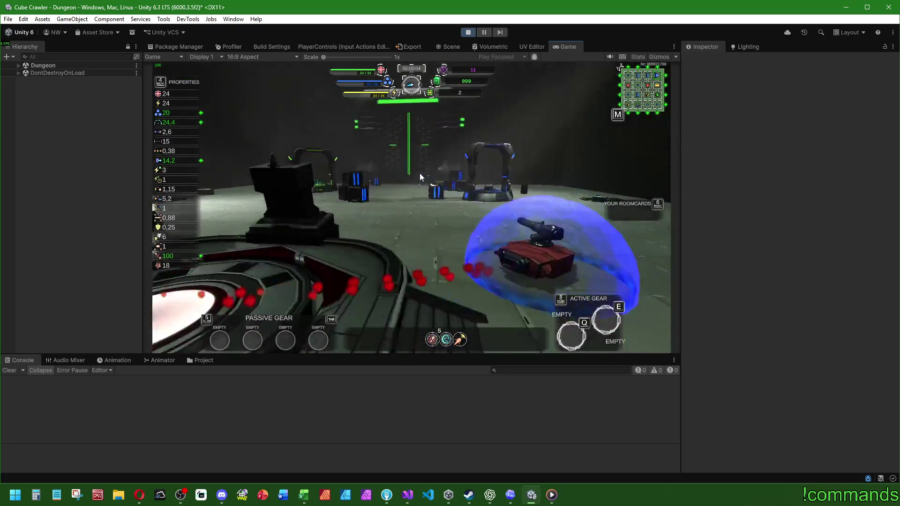
key(w)
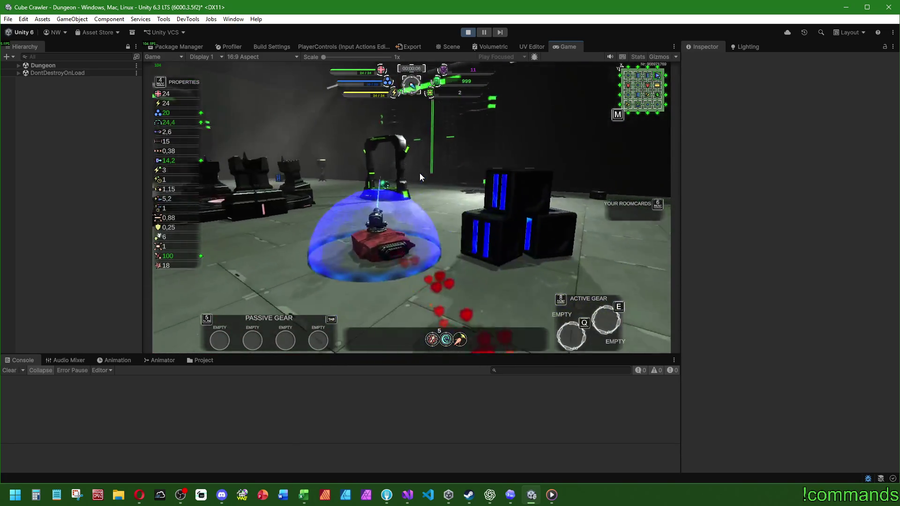
key(w)
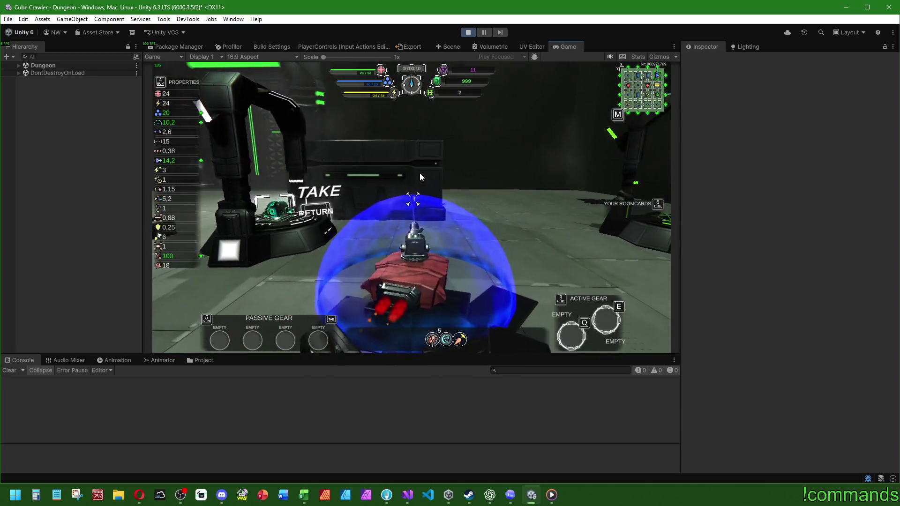
Stop the test run and select GameControl in the Hierarchy.
key(super)
click(468, 33)
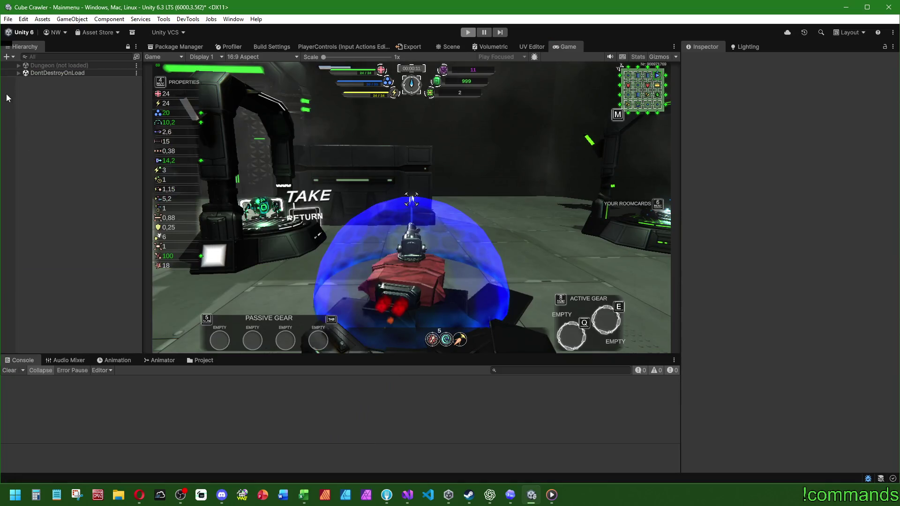
click(61, 132)
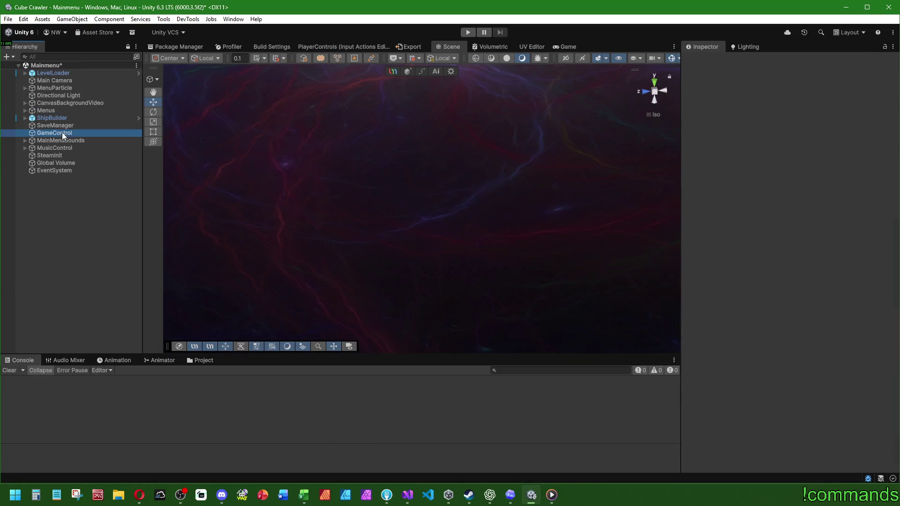
Review the Room Content Amount value and start another play-mode test.
scroll(795, 305, down, 5)
click(818, 185)
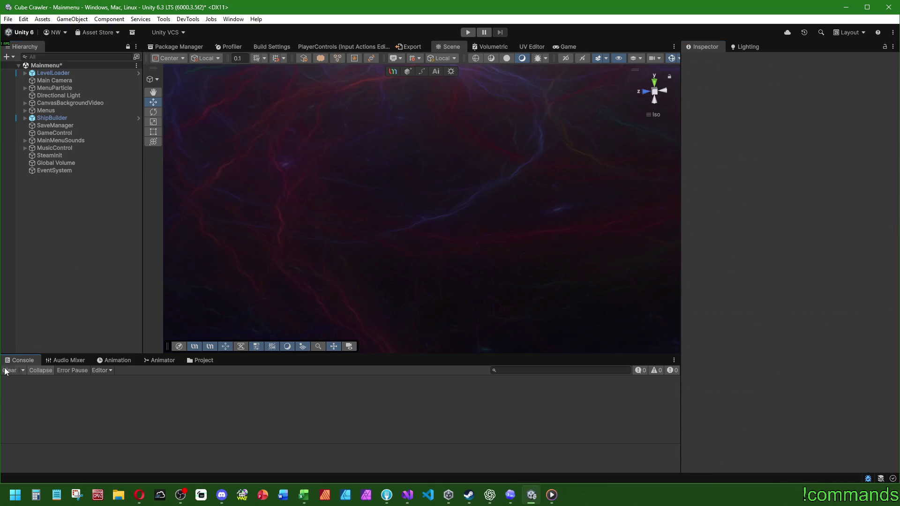
click(464, 33)
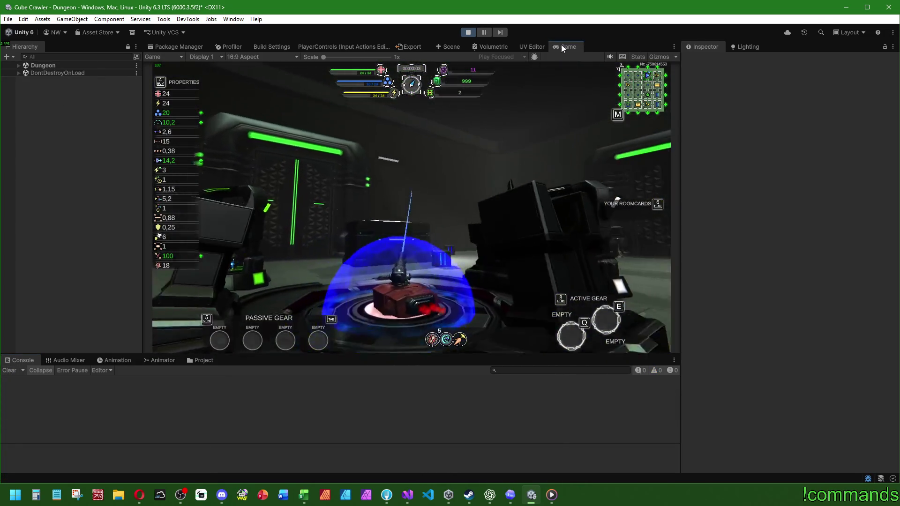
Maximize the Game view, drive the tank across the room, then stop play mode.
double_click(562, 45)
key(w)
key(d)
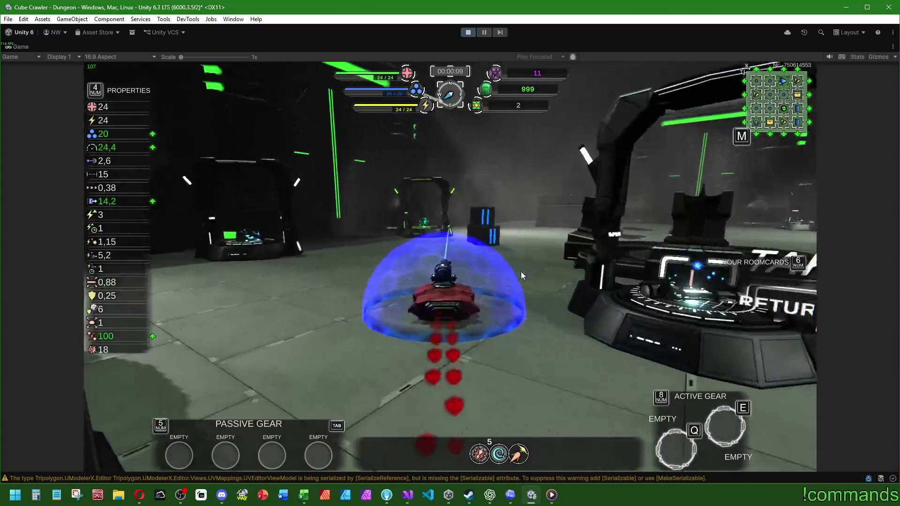
key(d)
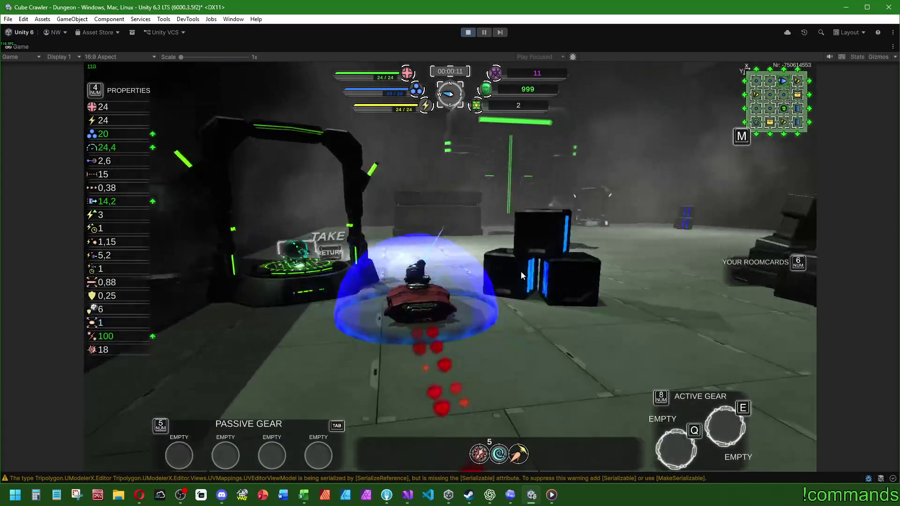
key(d)
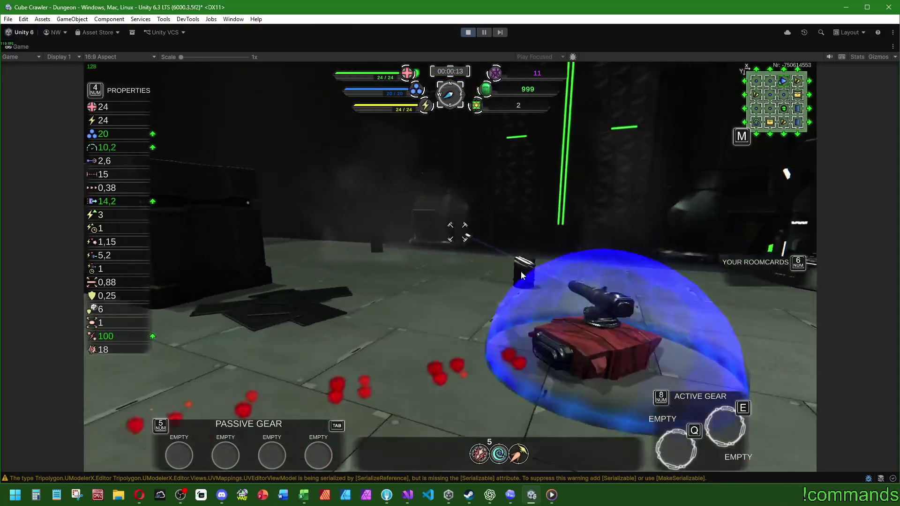
key(super)
click(464, 34)
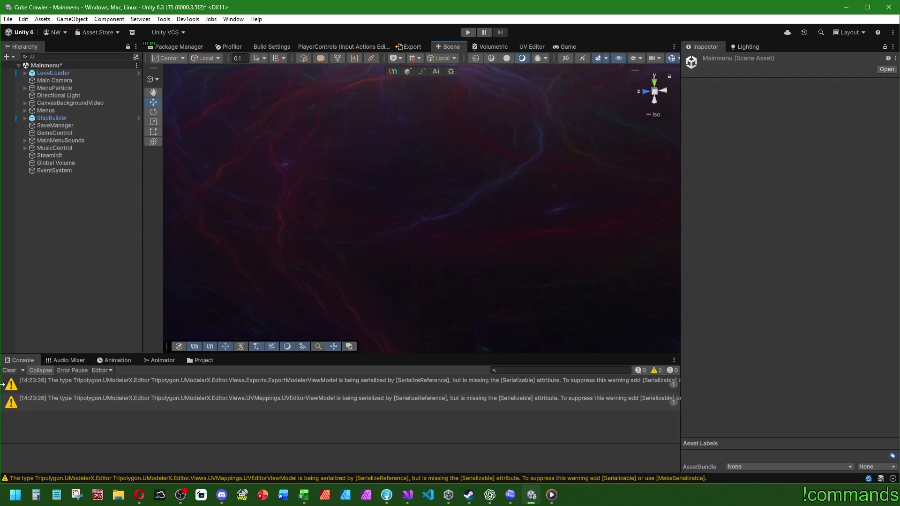
Clear the console, change GameControl's Room Content Amount from 8 to 1, and bring up Visual Studio.
click(9, 370)
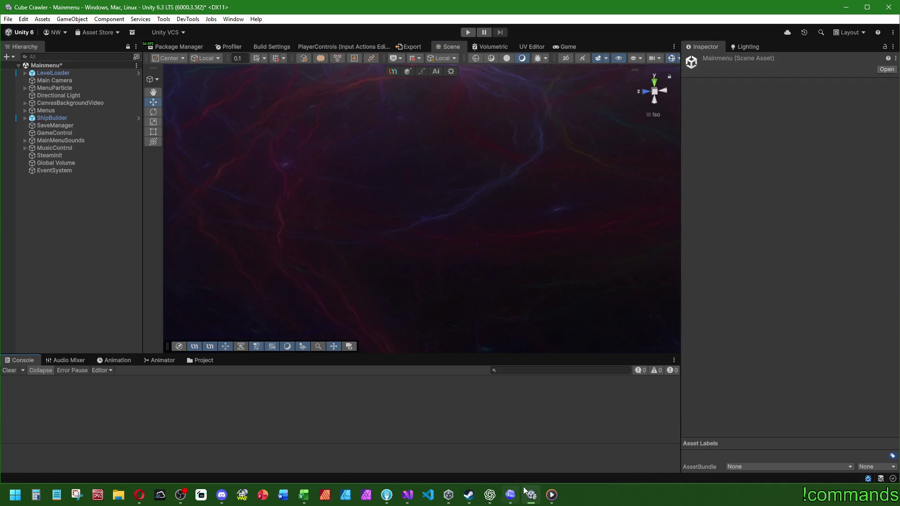
click(54, 133)
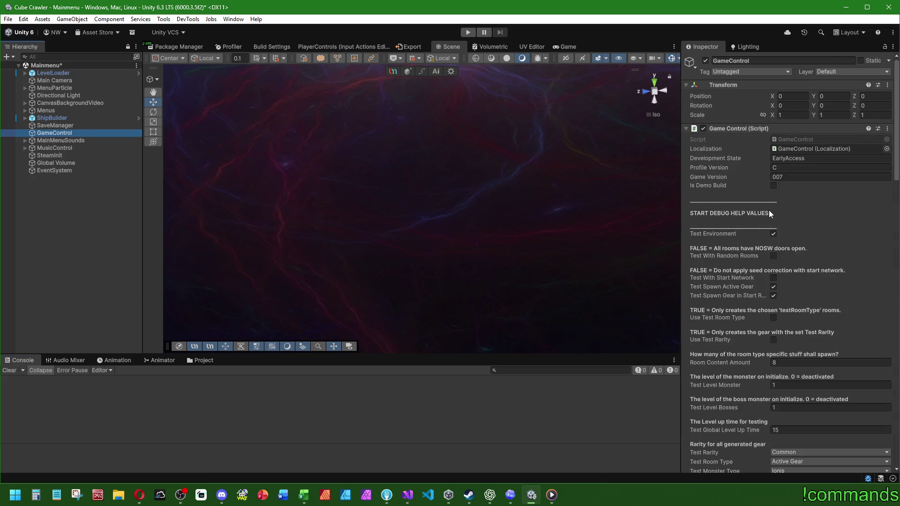
click(827, 363)
text(1)
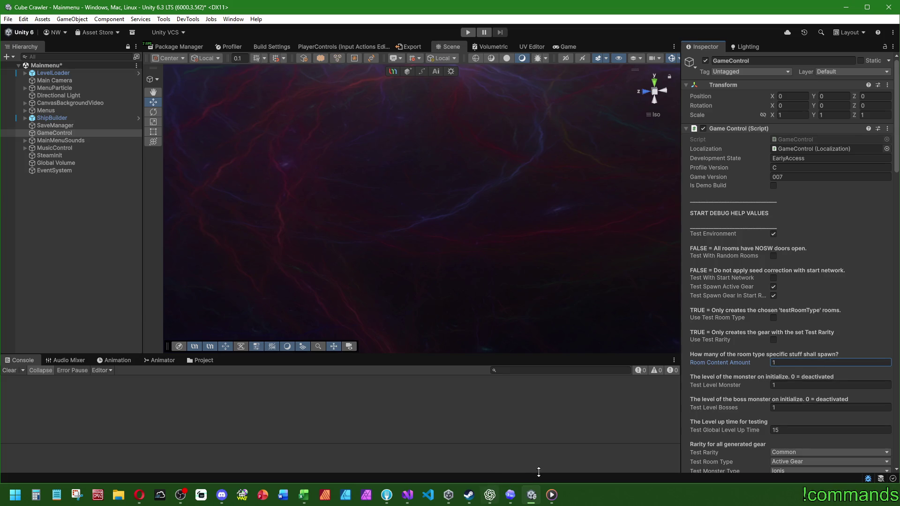
click(489, 495)
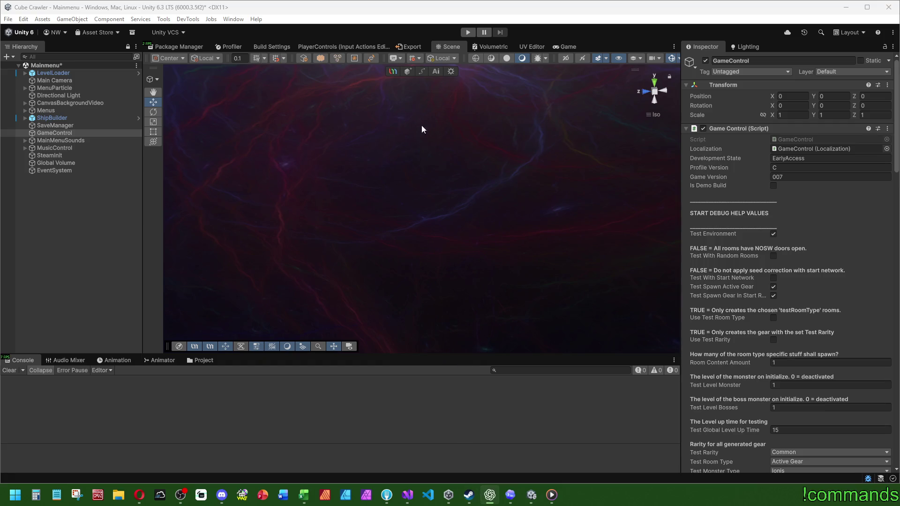
click(408, 495)
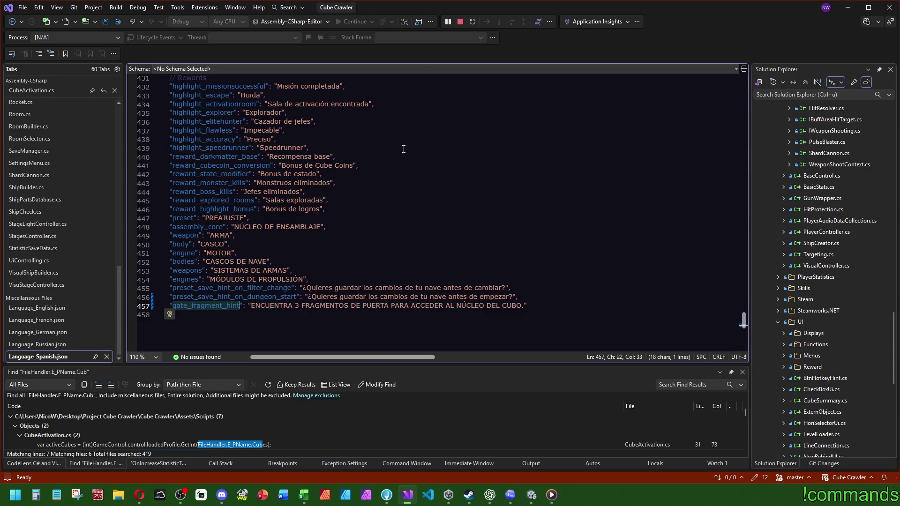
Open GameControl.cs and put the caret at the end of the testRarity debug field.
drag(116, 276, 128, 91)
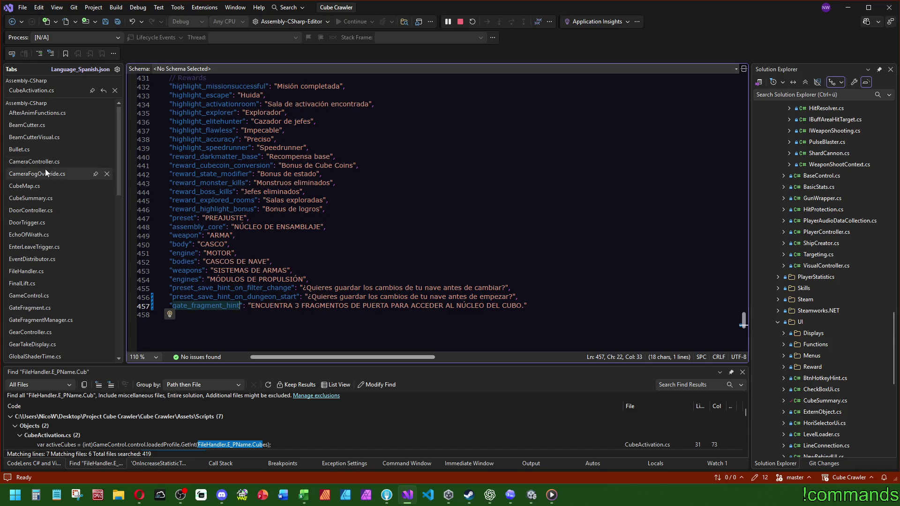
click(34, 296)
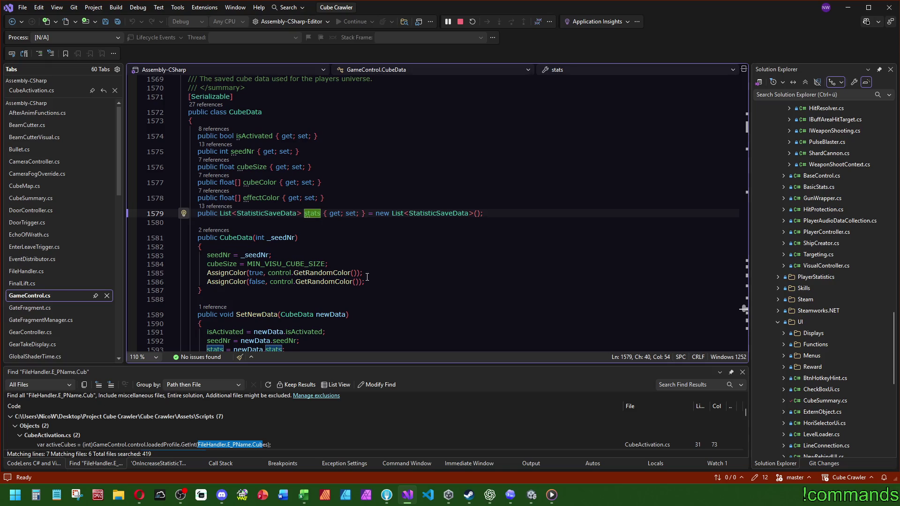
mouse_move(745, 307)
mouse_down()
mouse_move(745, 79)
mouse_move(745, 93)
mouse_up()
scroll(442, 277, down, 20)
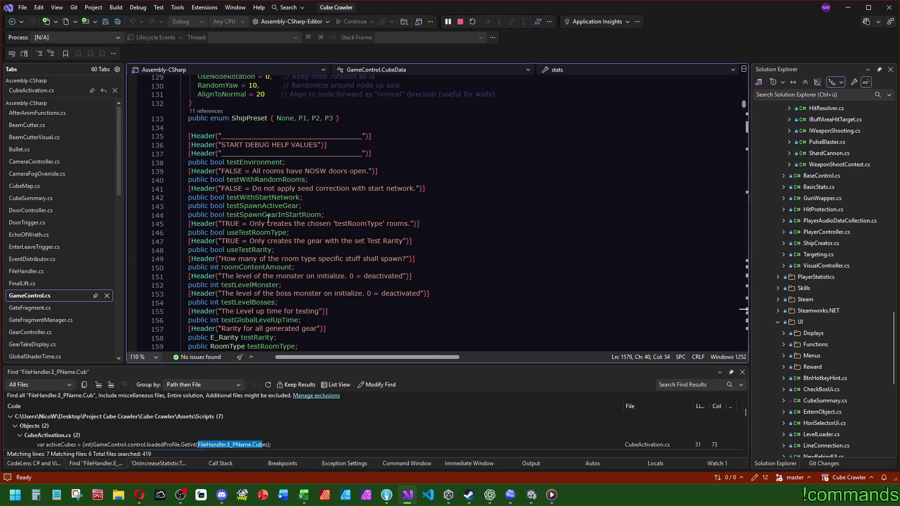
scroll(280, 239, down, 3)
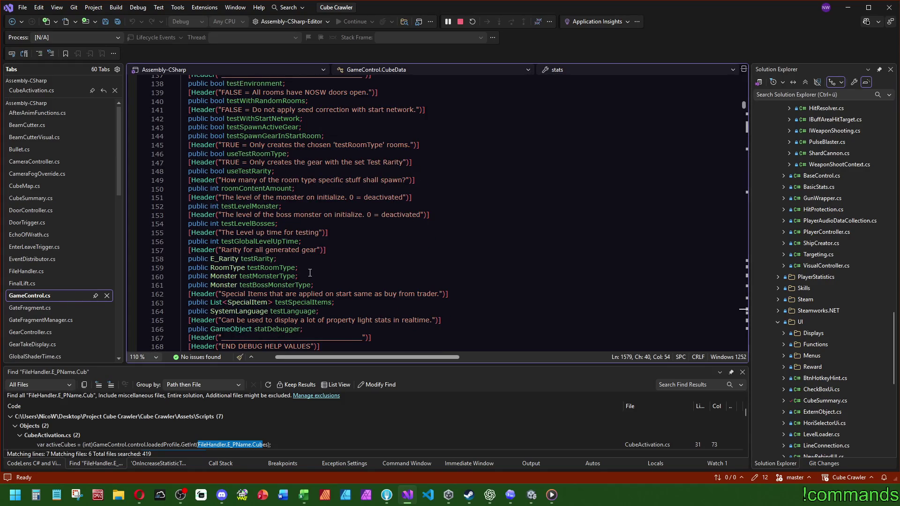
click(304, 260)
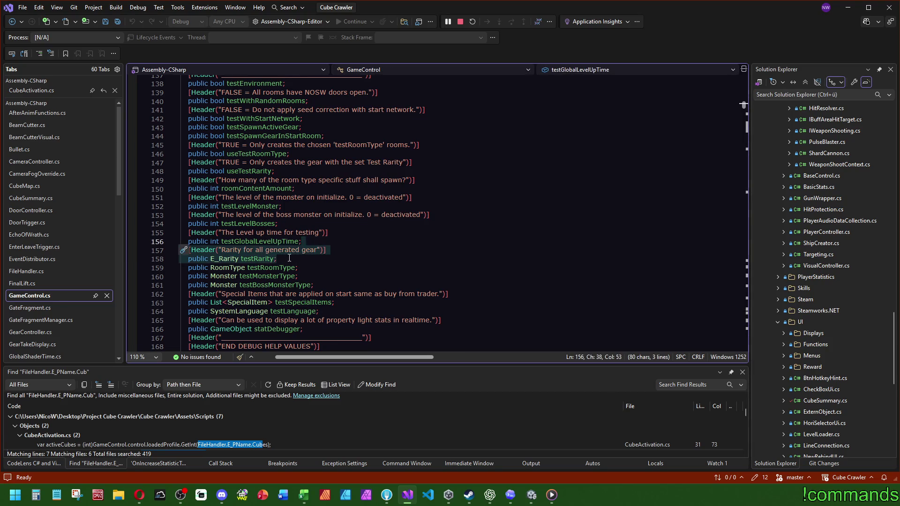
Paste a copy of the testRarity header and field and retitle the header for the target active gear.
key(ctrl+v)
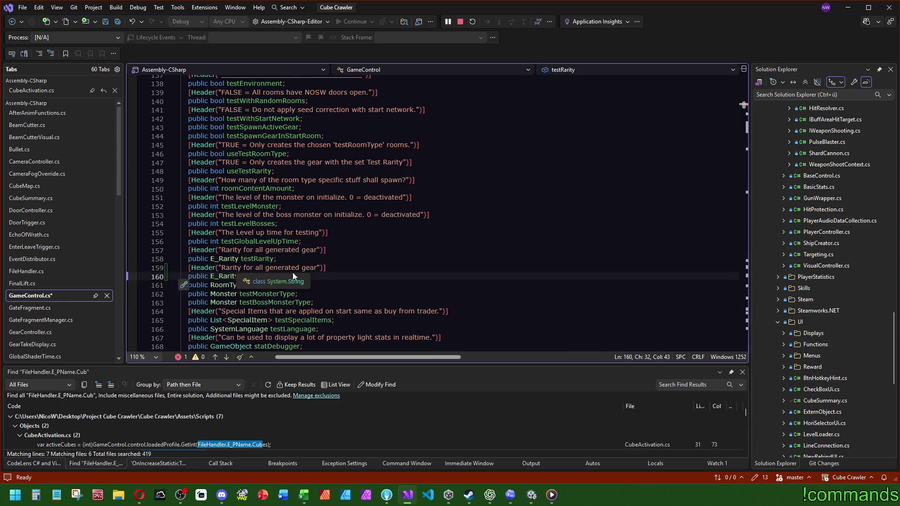
drag(319, 268, 221, 268)
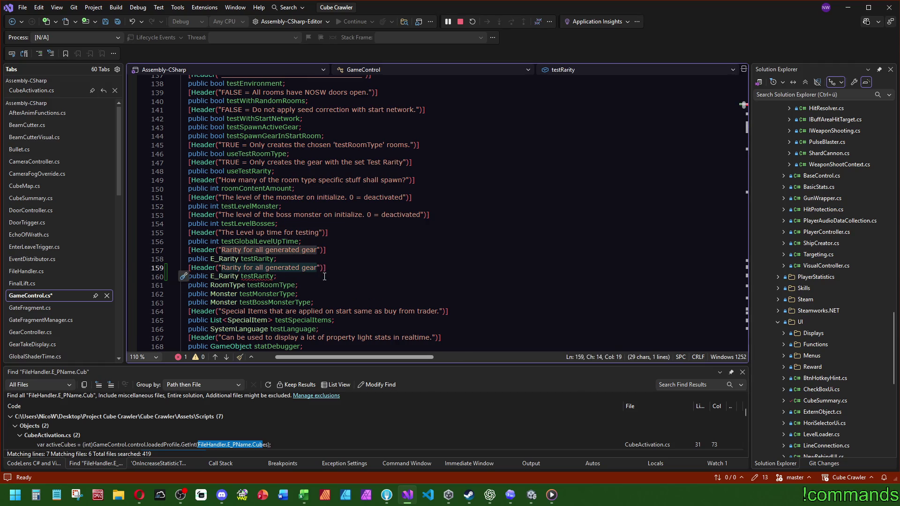
text(Test gear)
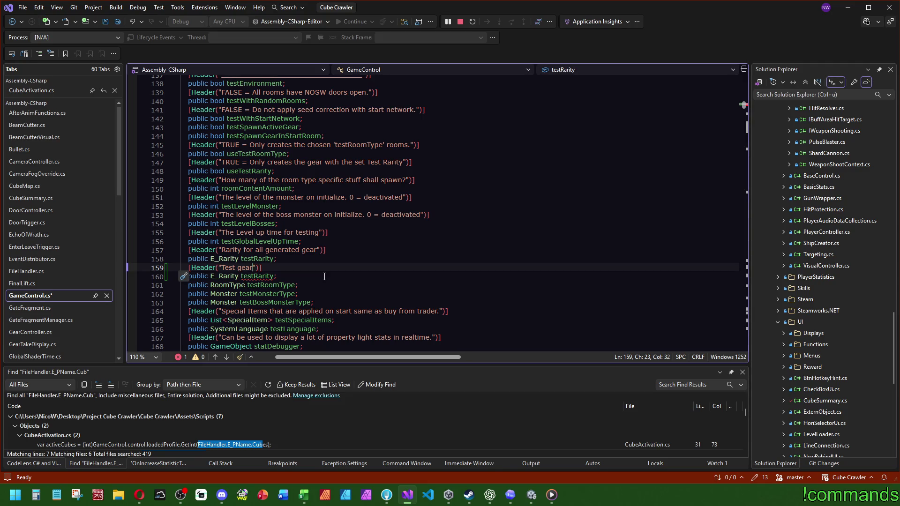
key(BackSpace)
key(BackSpace)
key(BackSpace)
text(rget )
text(active g)
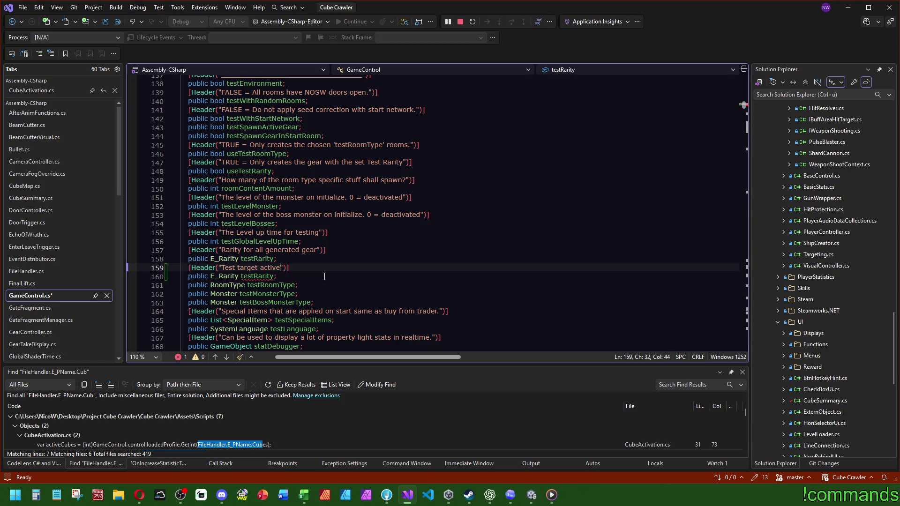
text(ear)
Change the copied field to type Gear and rename it testActiveGear.
double_click(227, 277)
text(E_g)
key(BackSpace)
key(BackSpace)
key(BackSpace)
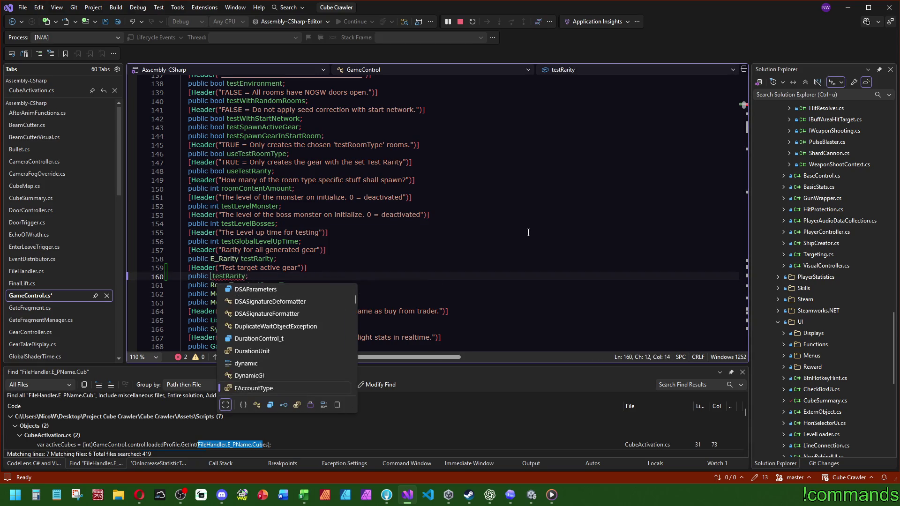
text(Ger)
key(Tab)
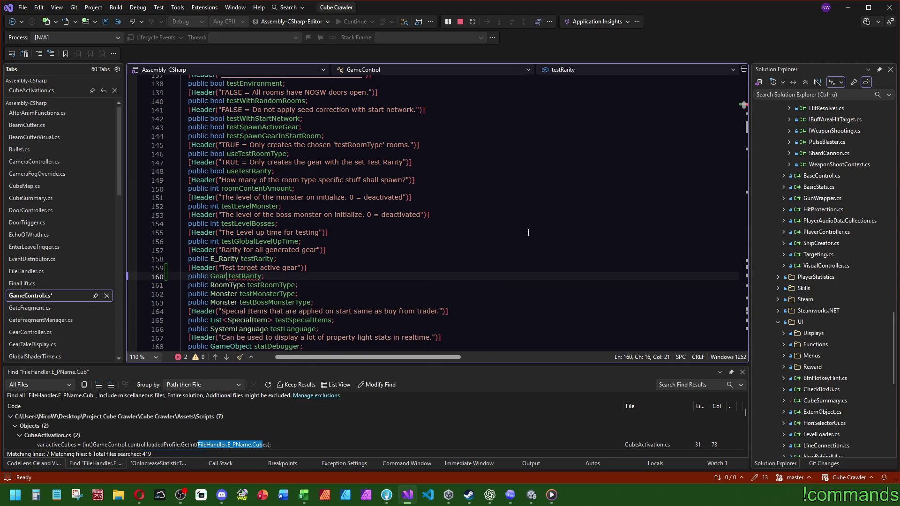
key(ctrl+Right)
key(ctrl+shift+Right)
key(ctrl+r)
key(ctrl+r)
text(testGear)
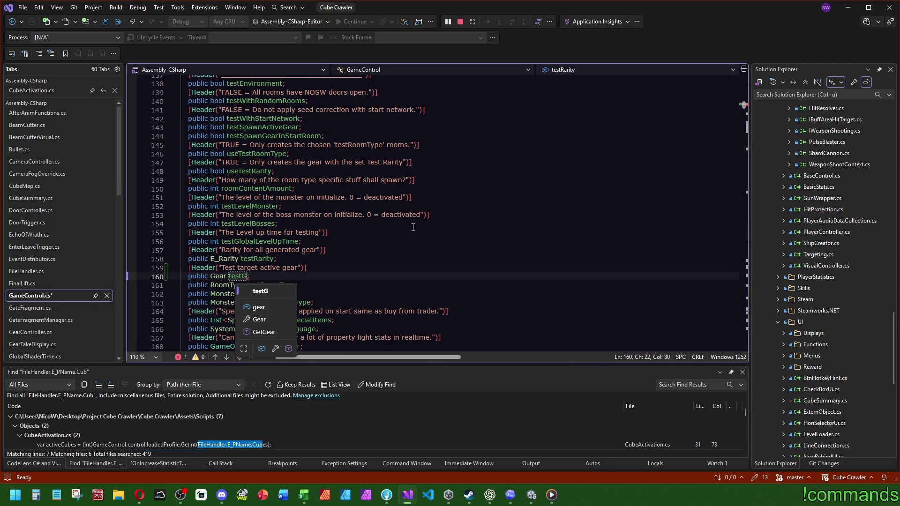
key(Left)
key(Left)
key(Left)
text(Active)
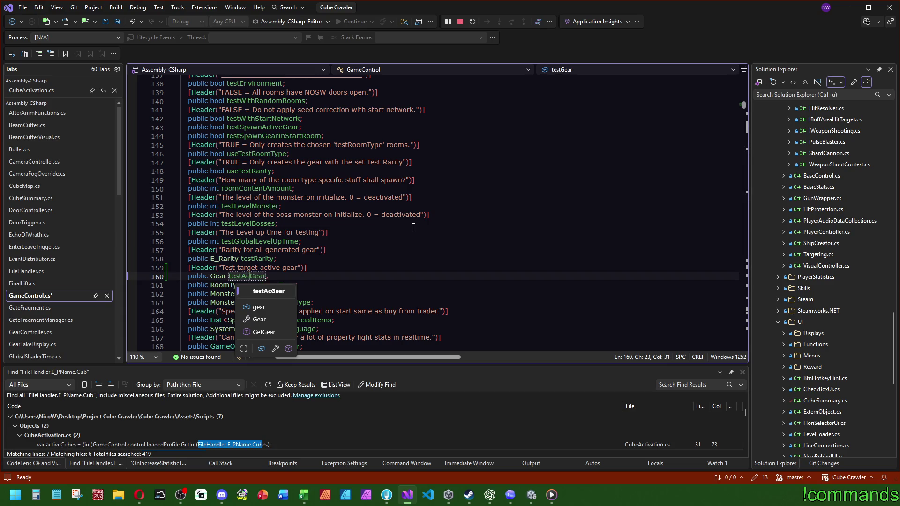
key(Return)
Duplicate it as a testPassiveGear field with a passive header, then view the Gear enum.
drag(312, 278, 185, 266)
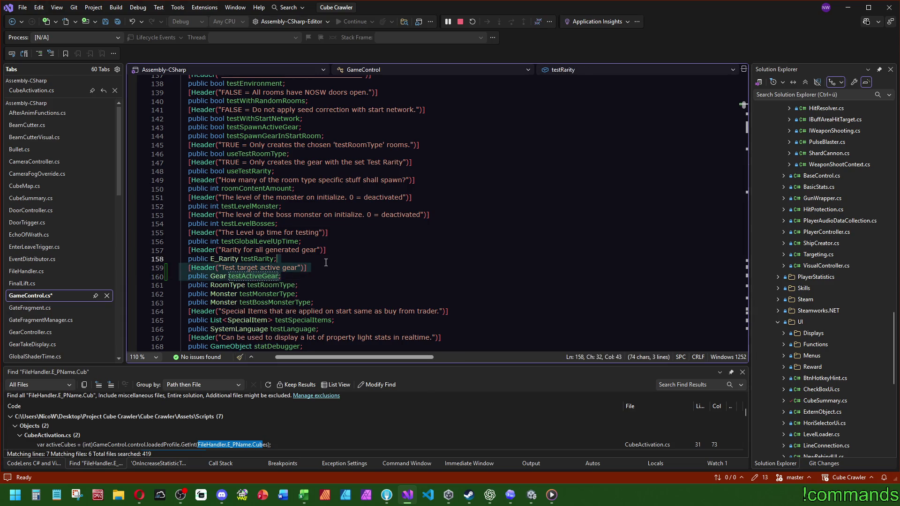
key(ctrl+d)
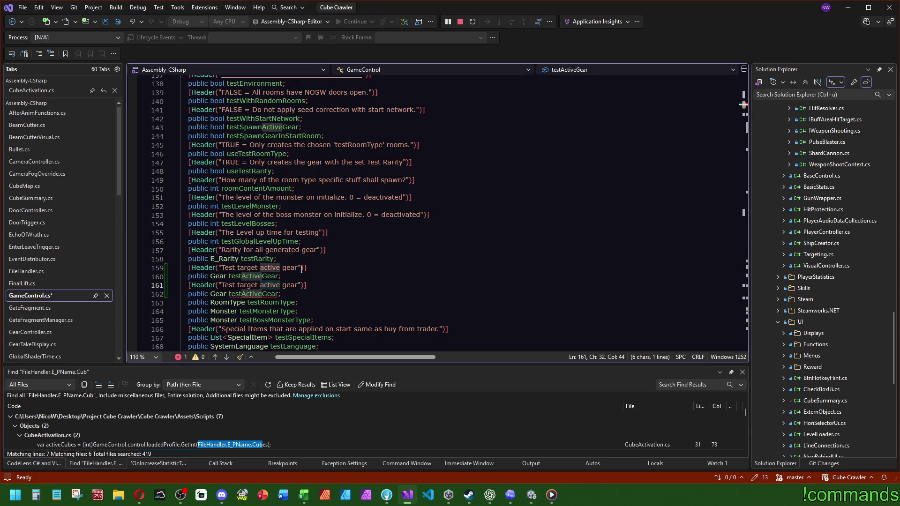
text(passive)
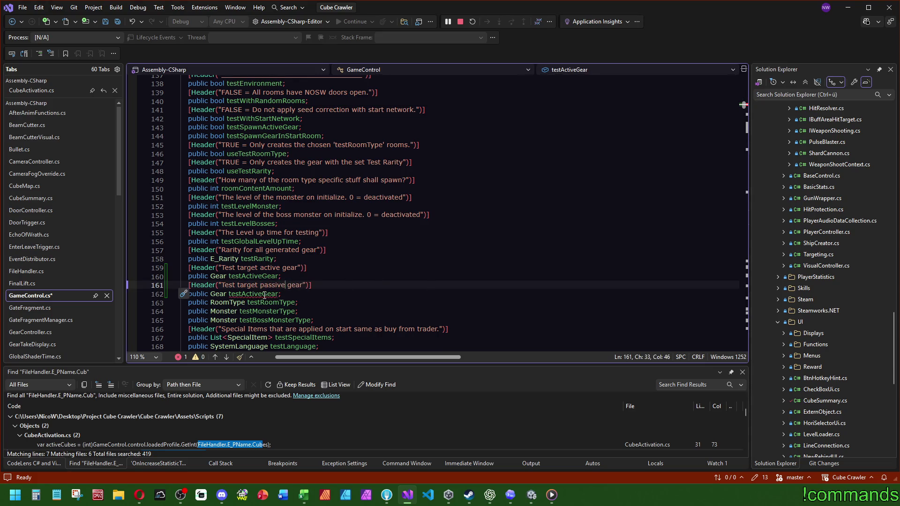
drag(262, 294, 241, 294)
text(PAssive)
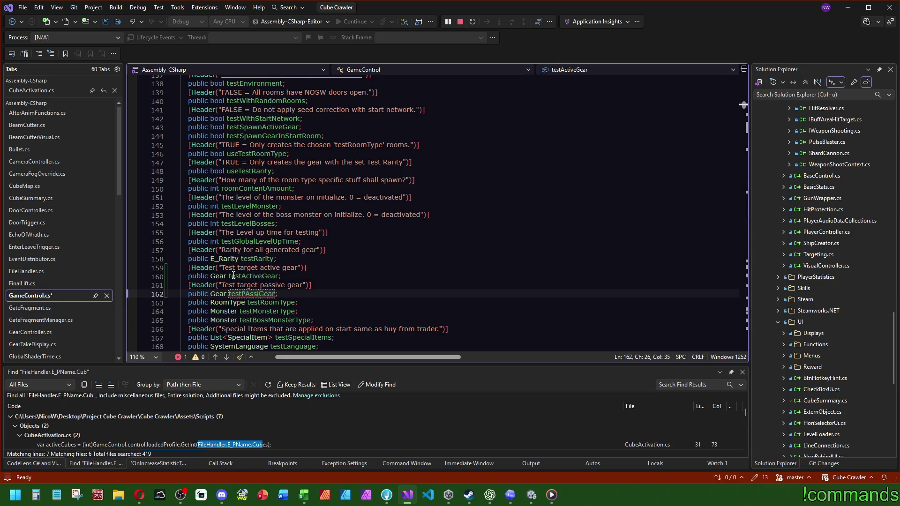
click(249, 295)
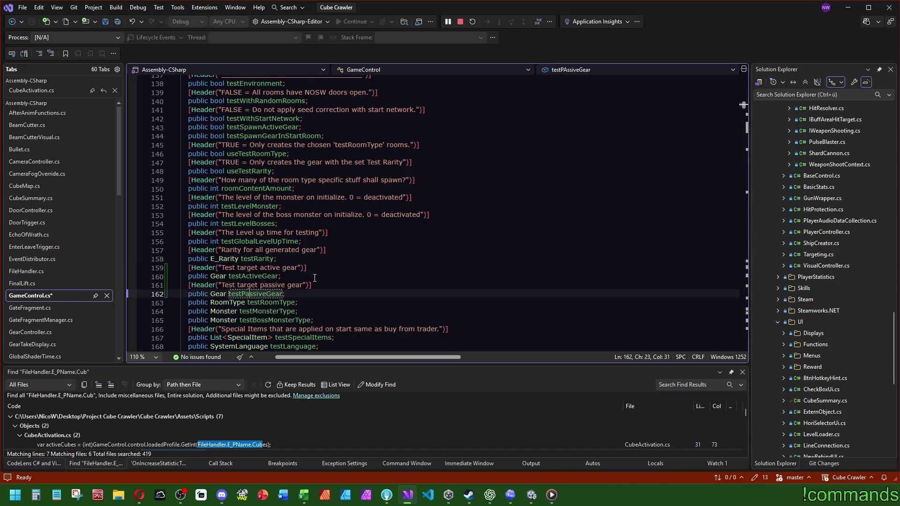
ctrl+click(219, 294)
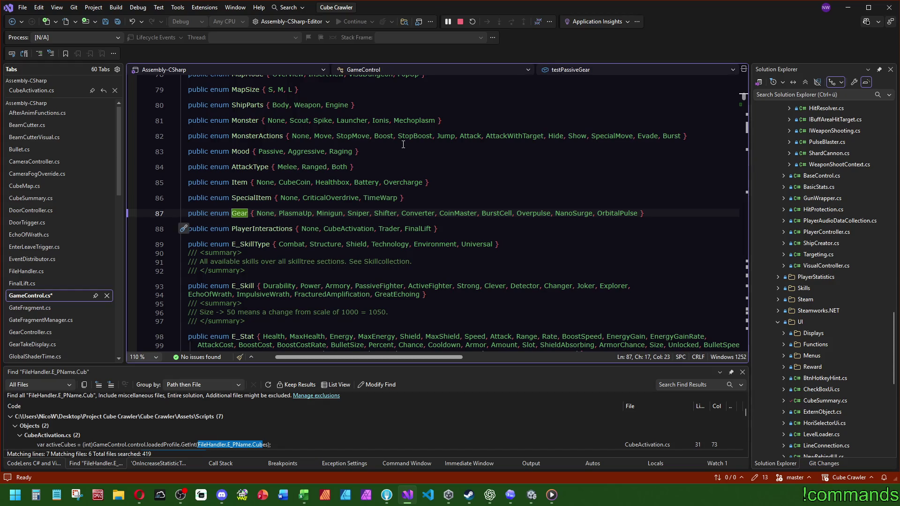
Return from the Gear enum to the new fields and save GameControl.cs.
key(ctrl+minus)
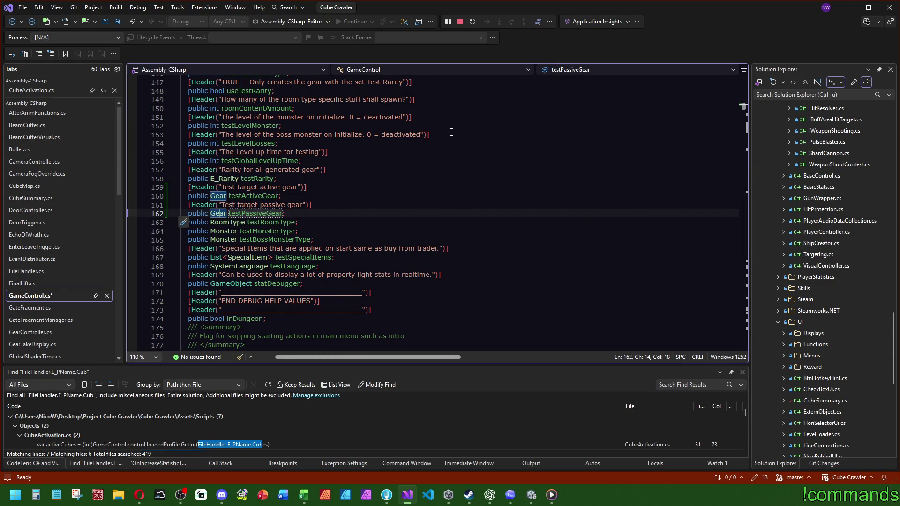
click(118, 21)
drag(118, 144, 118, 241)
Follow Room.cs SetupRoom into SetupRoomDesign, mark the line 95 spawning call, then switch to Unity.
click(27, 299)
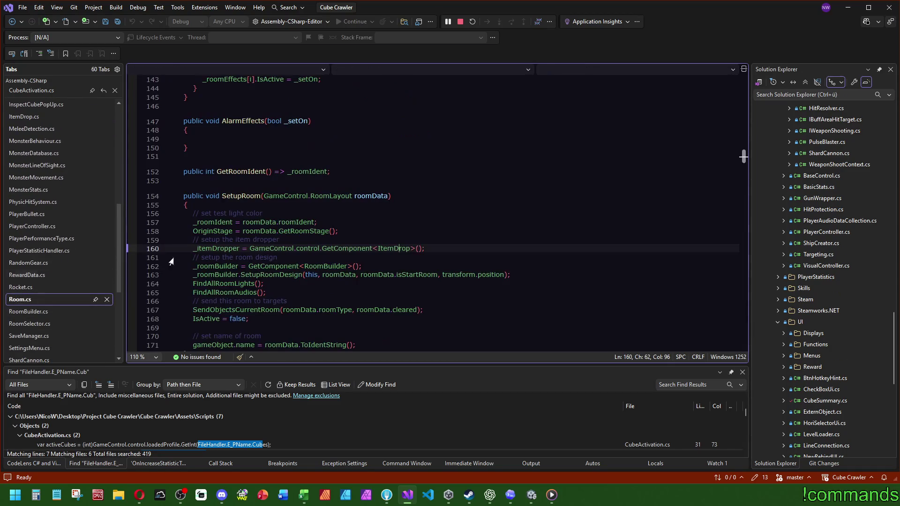
click(243, 196)
scroll(311, 205, down, 3)
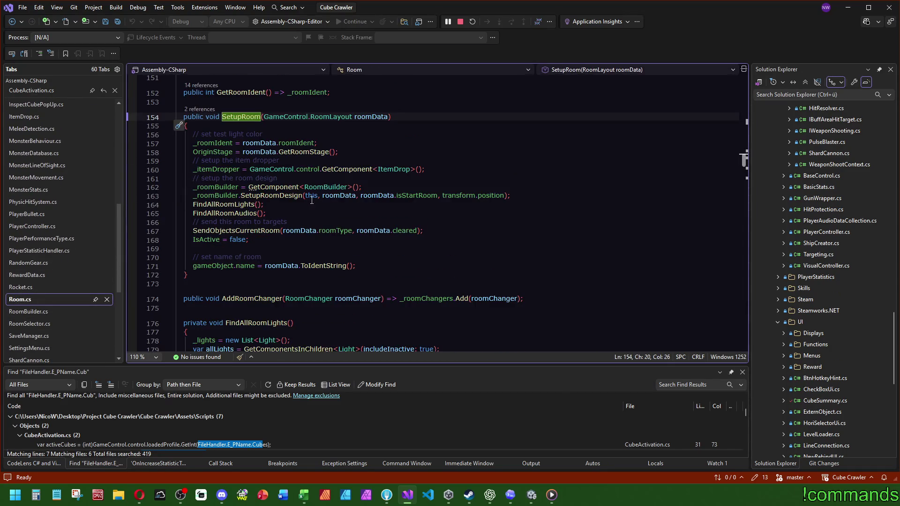
ctrl+click(271, 196)
scroll(335, 242, down, 13)
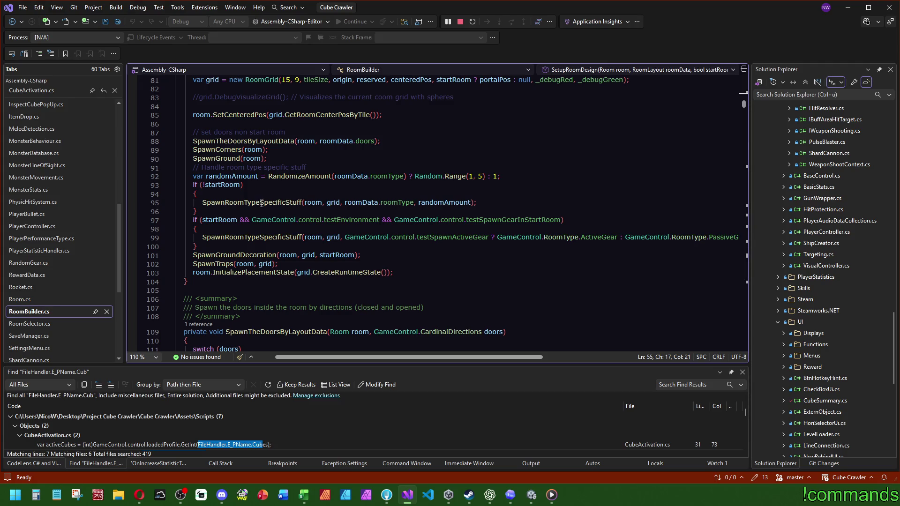
click(280, 203)
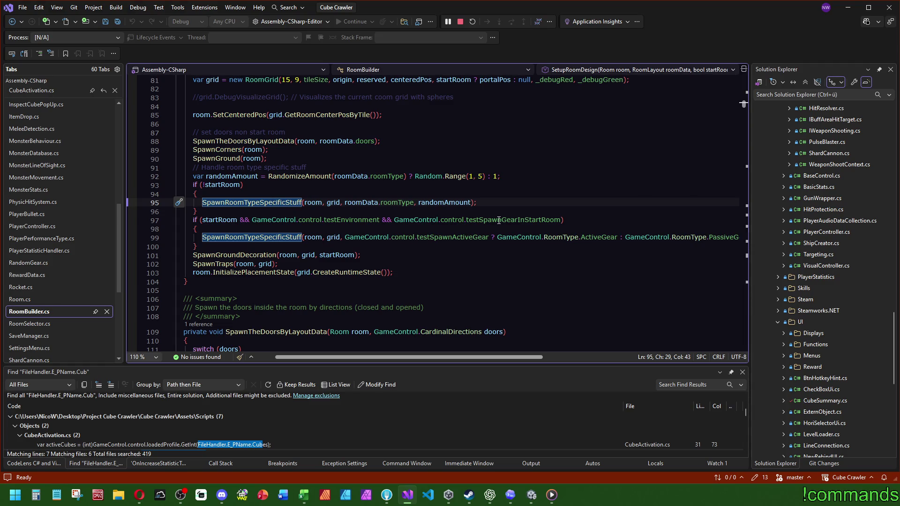
click(532, 495)
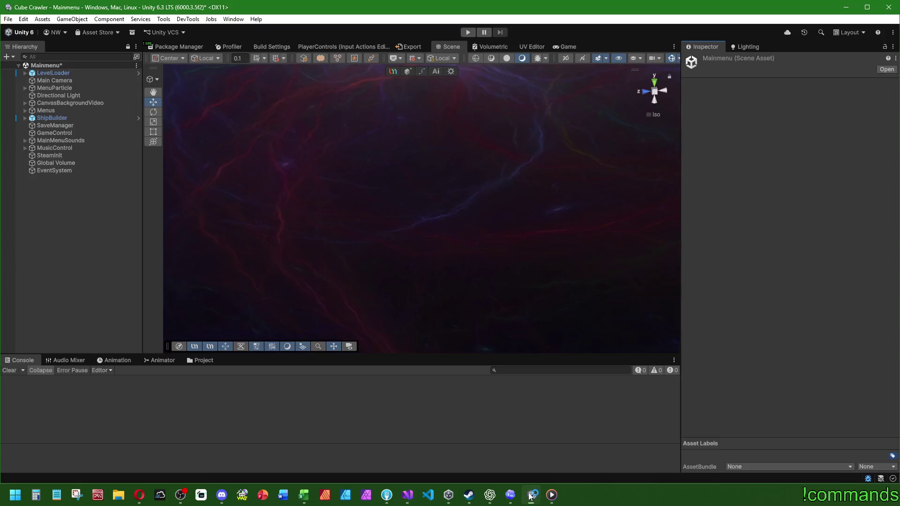
Check GameControl's test settings in the Inspector, then go back to Visual Studio.
click(66, 133)
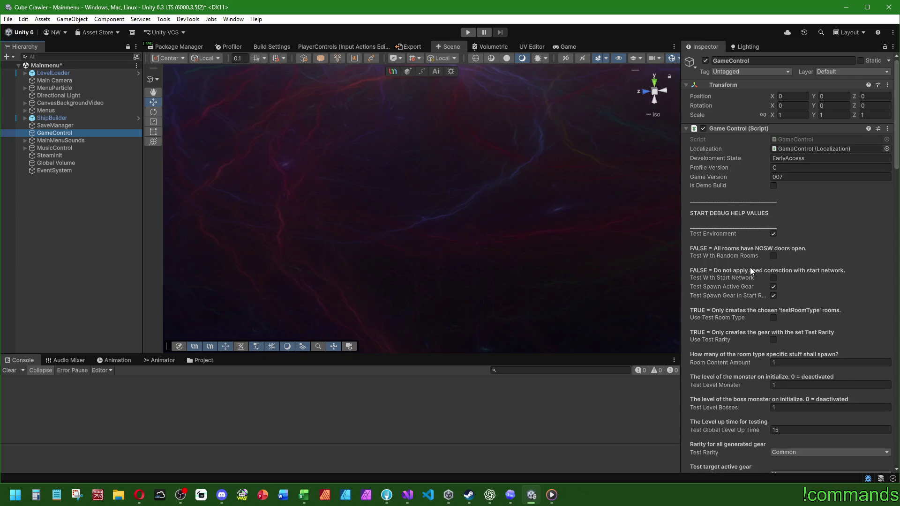
scroll(750, 267, down, 3)
scroll(750, 269, down, 6)
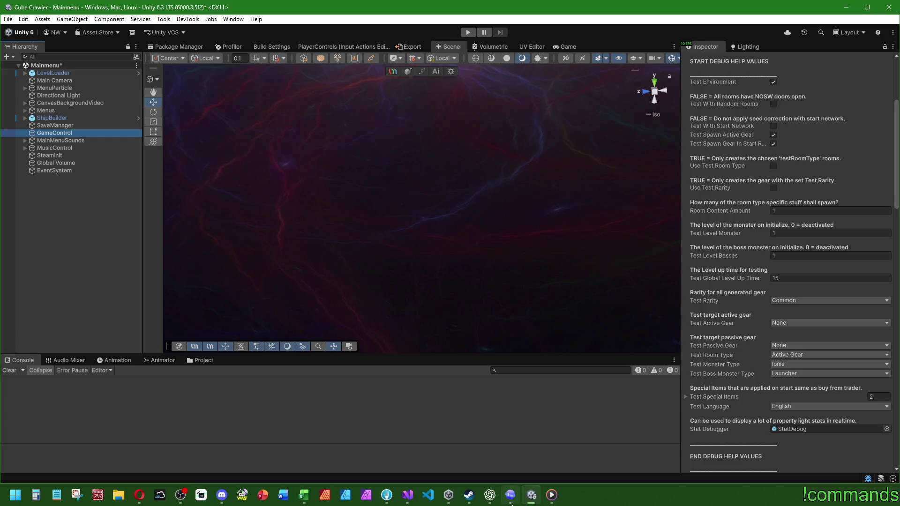
click(407, 496)
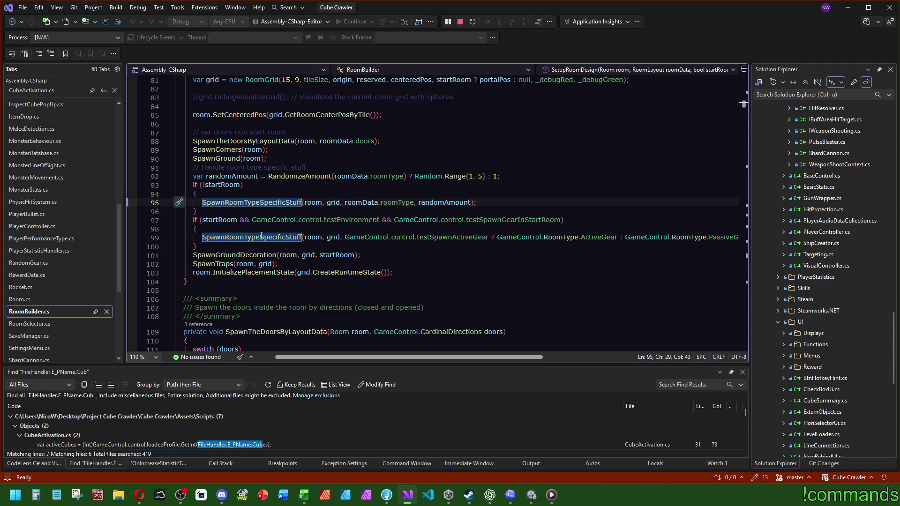
Go to the definitions of SpawnRoomTypeSpecificStuff and then HandleSpawning.
mouse_move(512, 357)
mouse_down()
mouse_move(591, 354)
mouse_move(511, 358)
mouse_up()
click(264, 237)
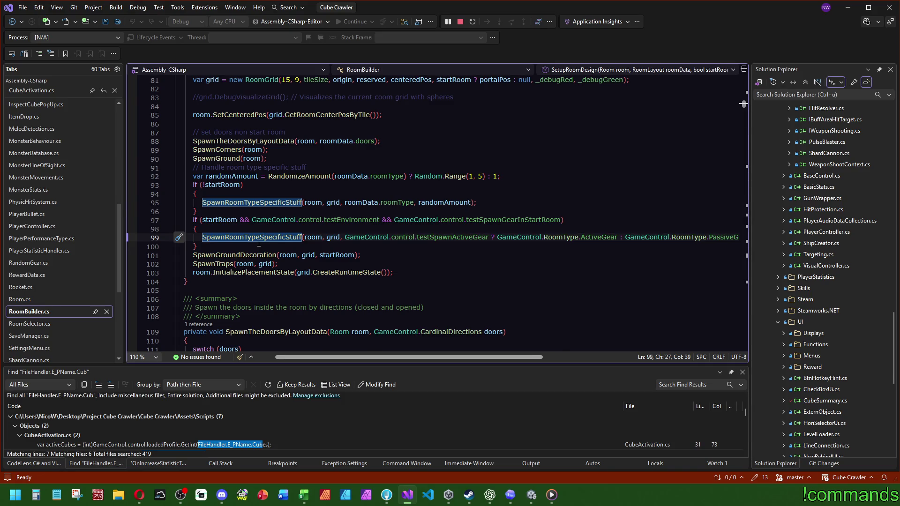
key(F12)
scroll(344, 263, down, 6)
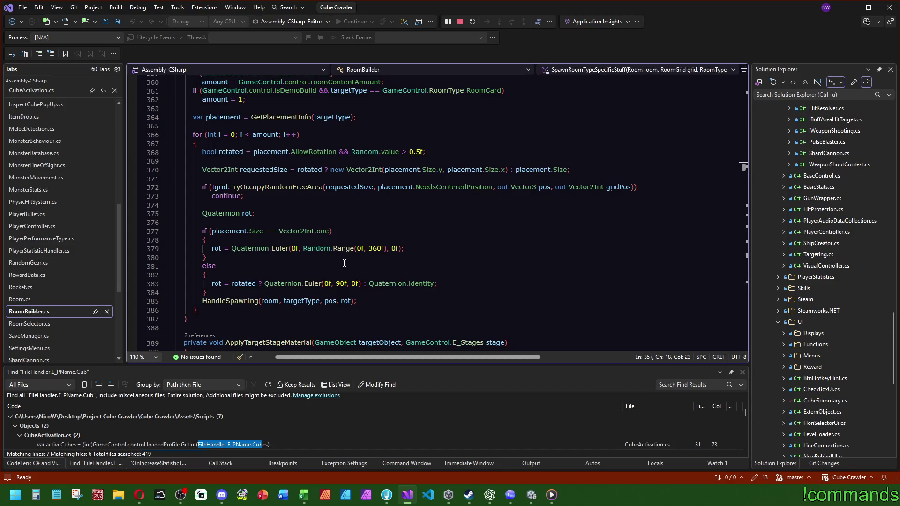
click(230, 301)
key(F12)
Follow the passive-gear SpawnTargetGearPresenter call into SpawnRandomGear in RandomGear.cs.
scroll(371, 254, down, 4)
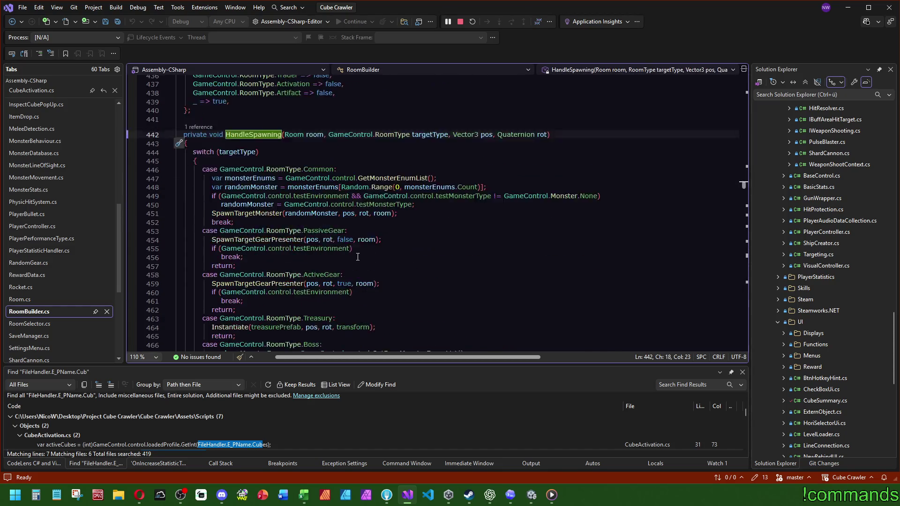
click(274, 215)
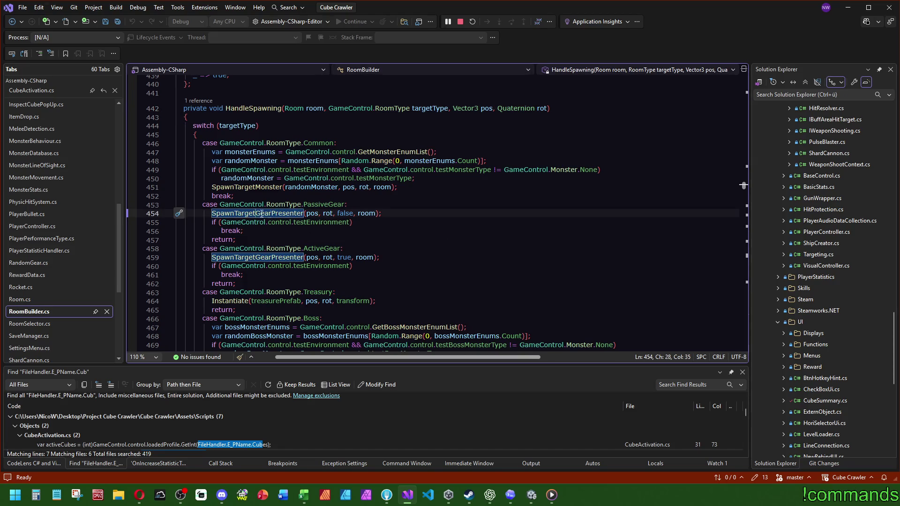
key(F12)
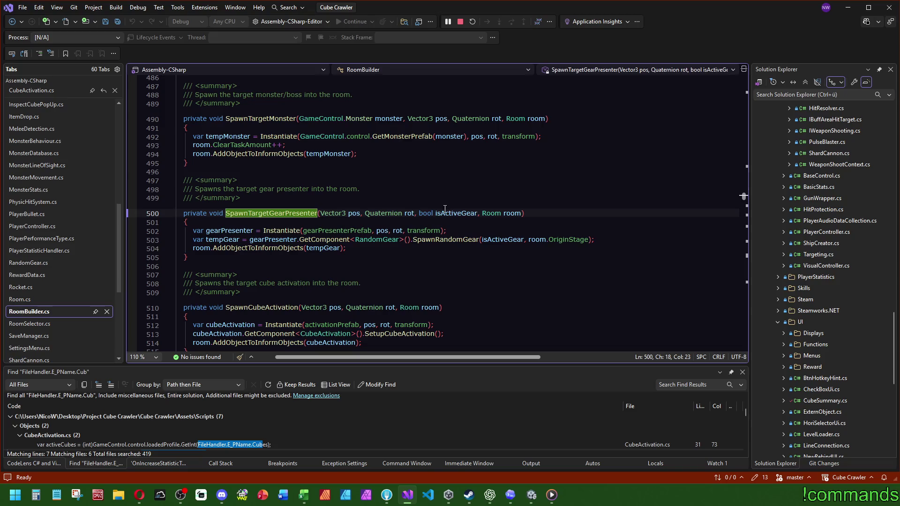
key(Down)
key(Down)
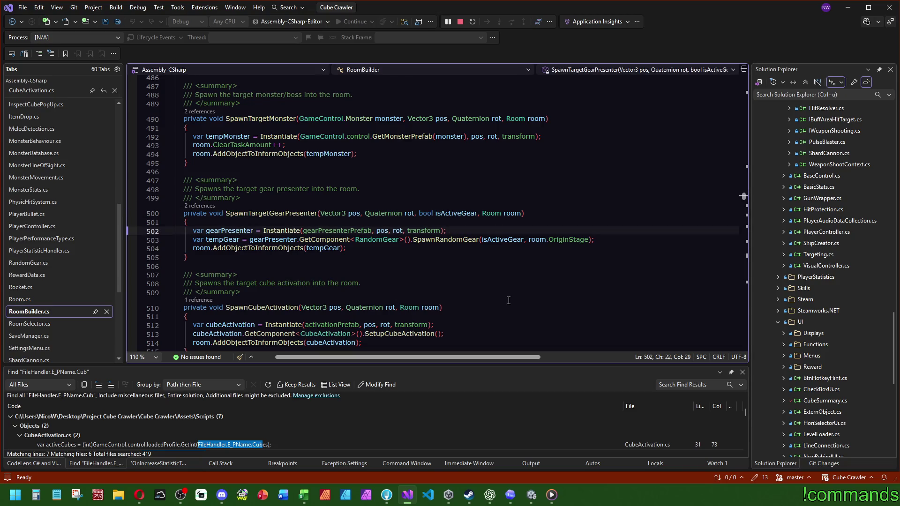
click(454, 239)
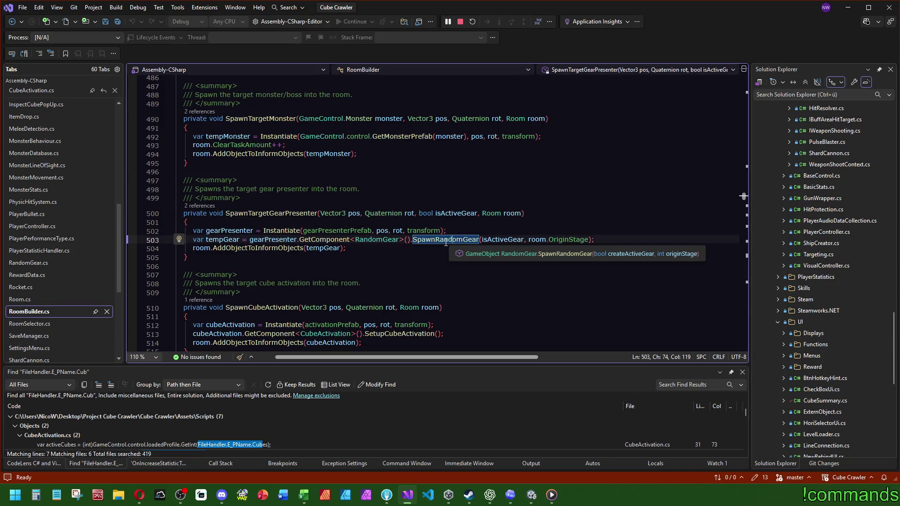
click(427, 241)
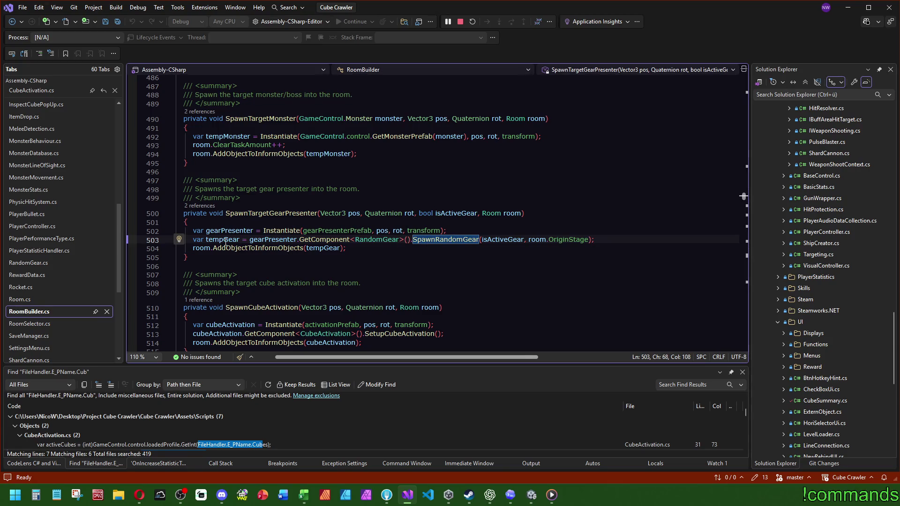
key(F12)
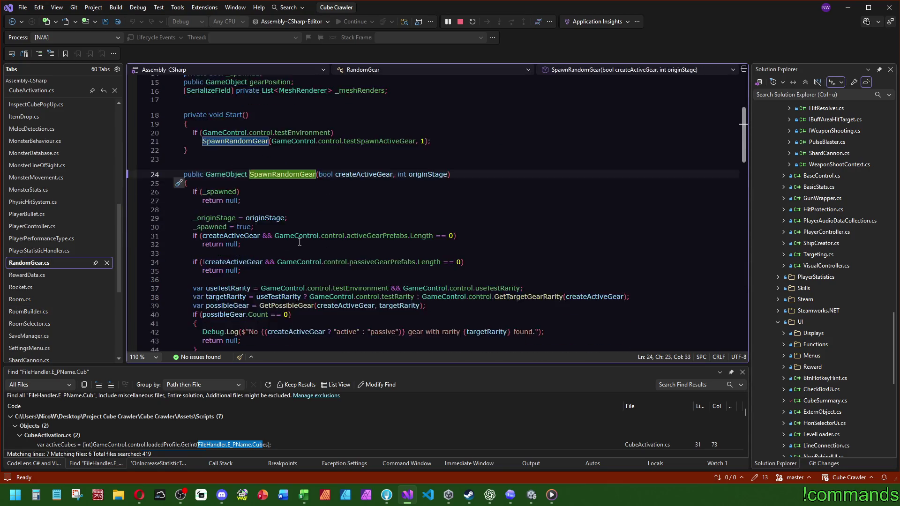
Highlight the useTestRarity, targetRarity and possibleGear variables in SpawnRandomGear.
scroll(300, 242, down, 1)
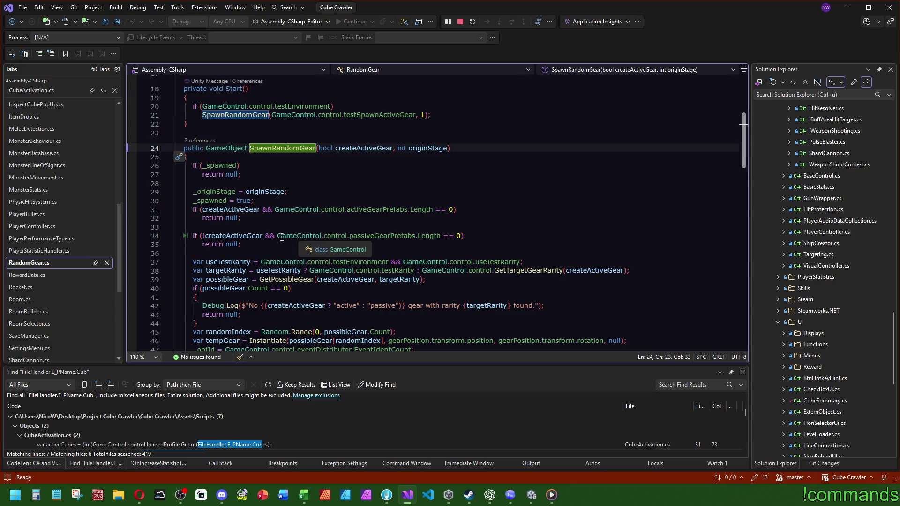
scroll(329, 234, down, 2)
click(238, 209)
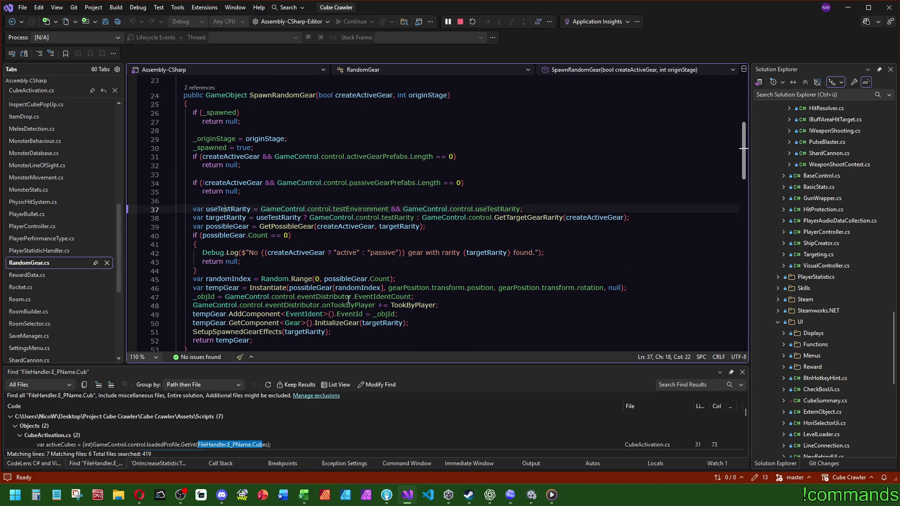
click(247, 218)
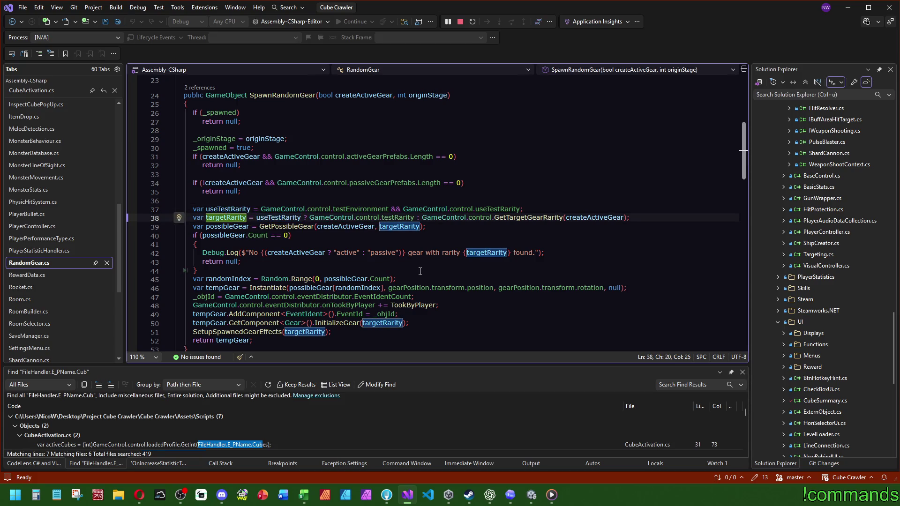
click(230, 227)
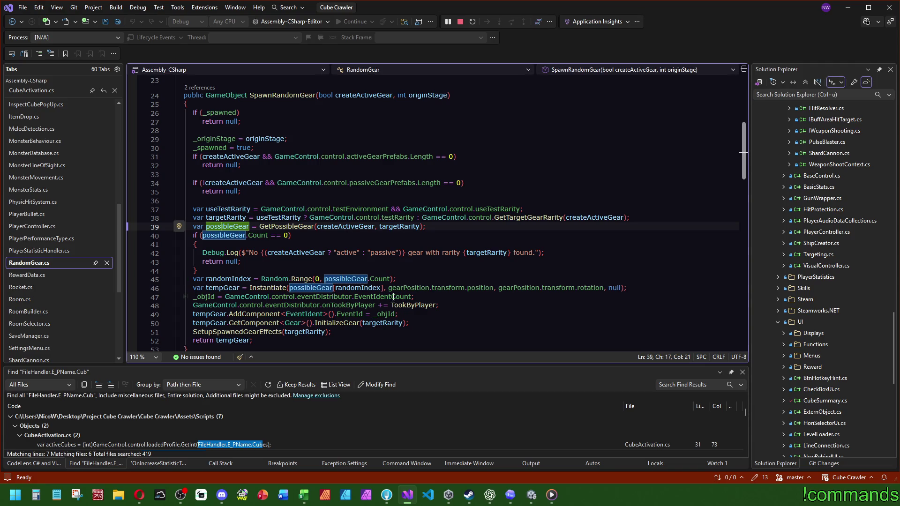
Inspect GetPossibleGear's isActiveGear parameter, then return and go to the testRarity definition.
scroll(415, 297, down, 1)
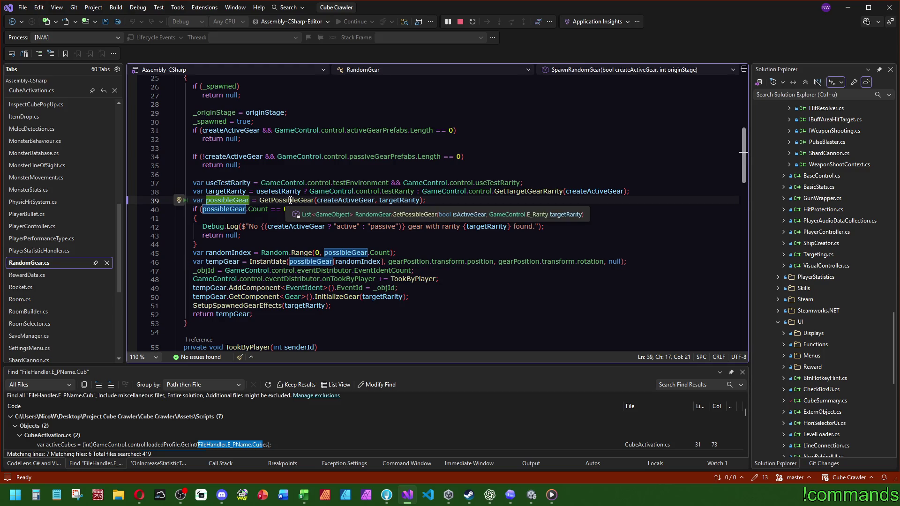
click(306, 200)
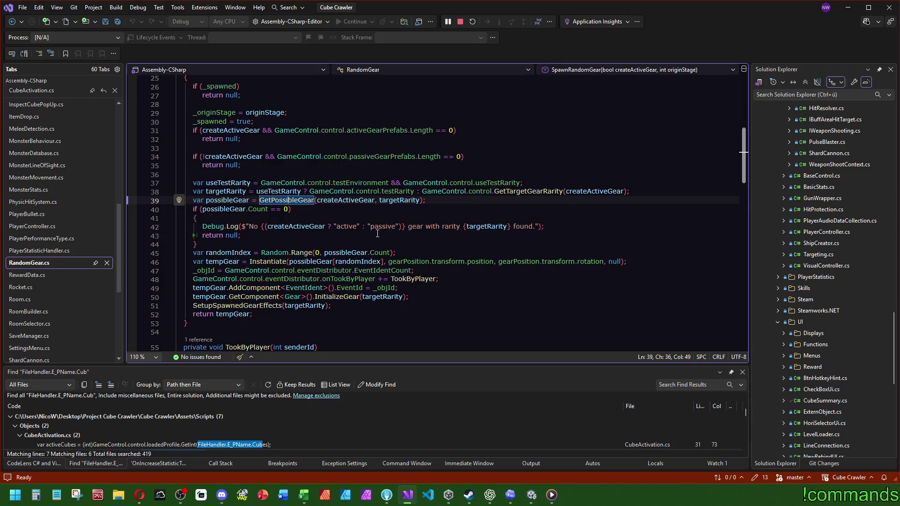
key(F12)
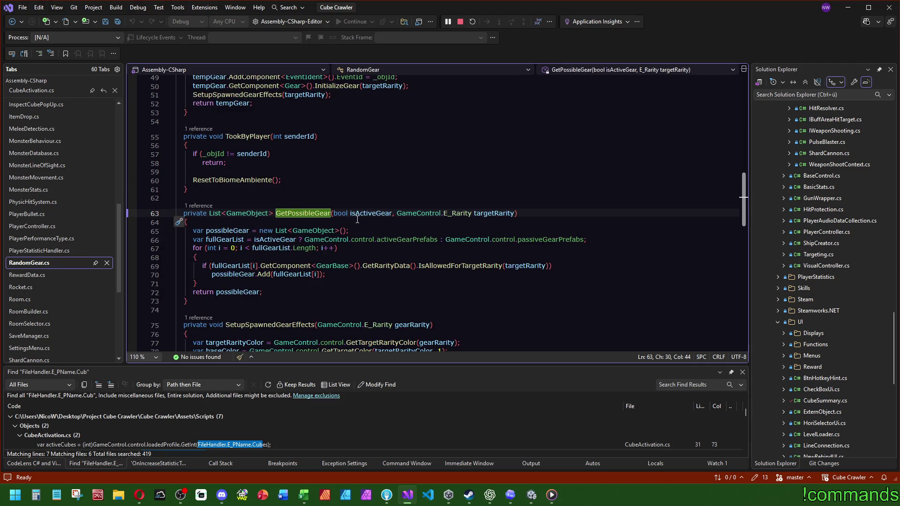
click(368, 213)
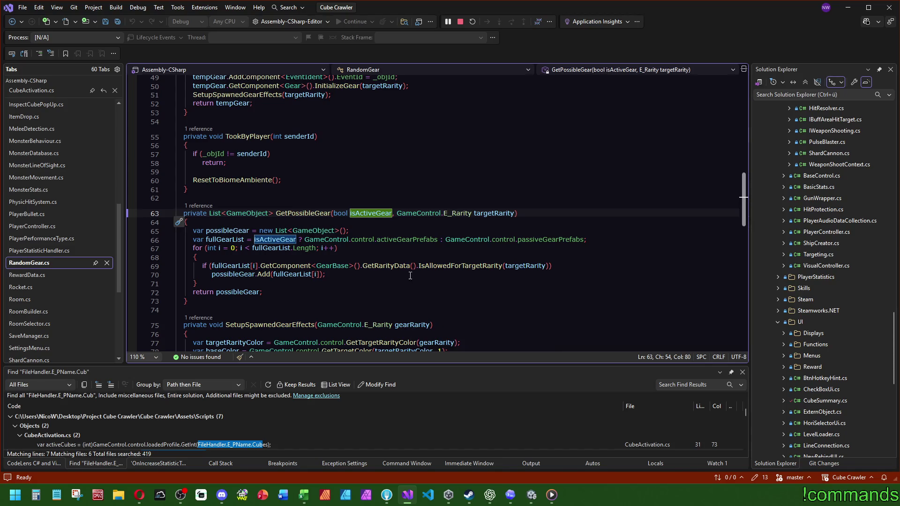
key(ctrl+minus)
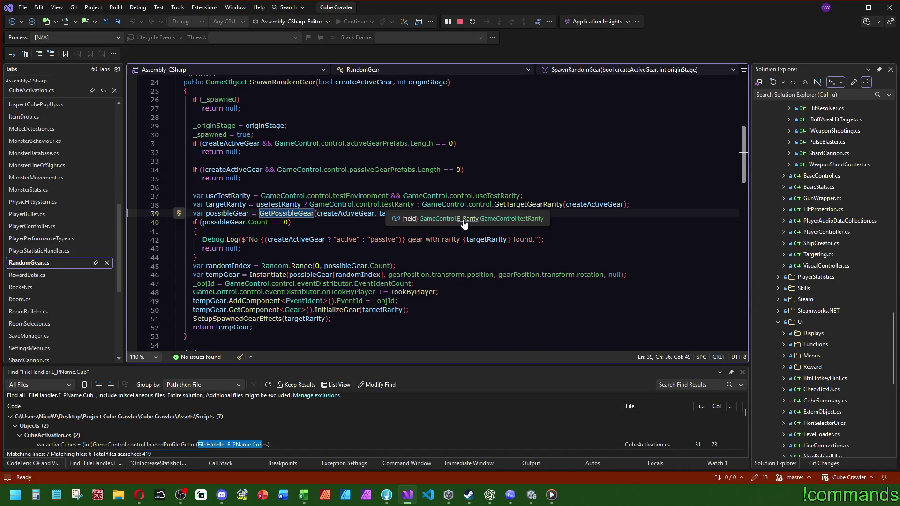
ctrl+click(403, 207)
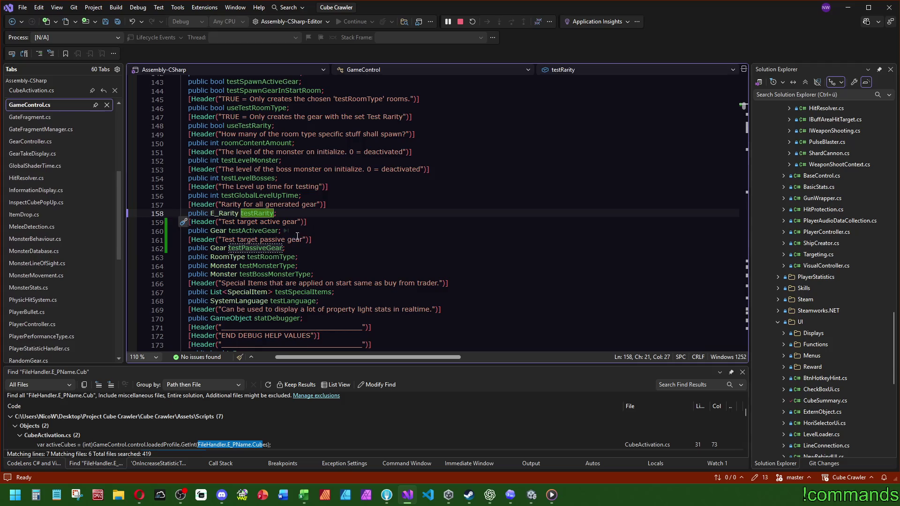
ctrl+click(255, 214)
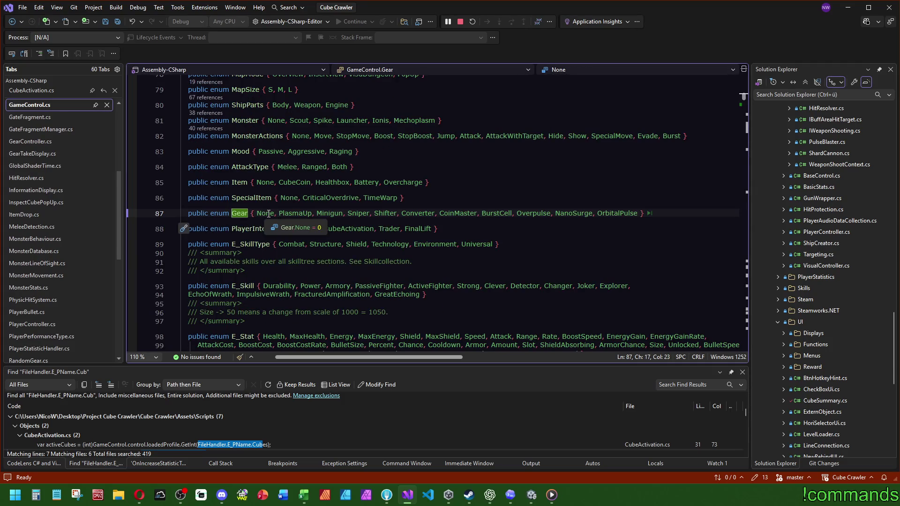
key(ctrl+minus)
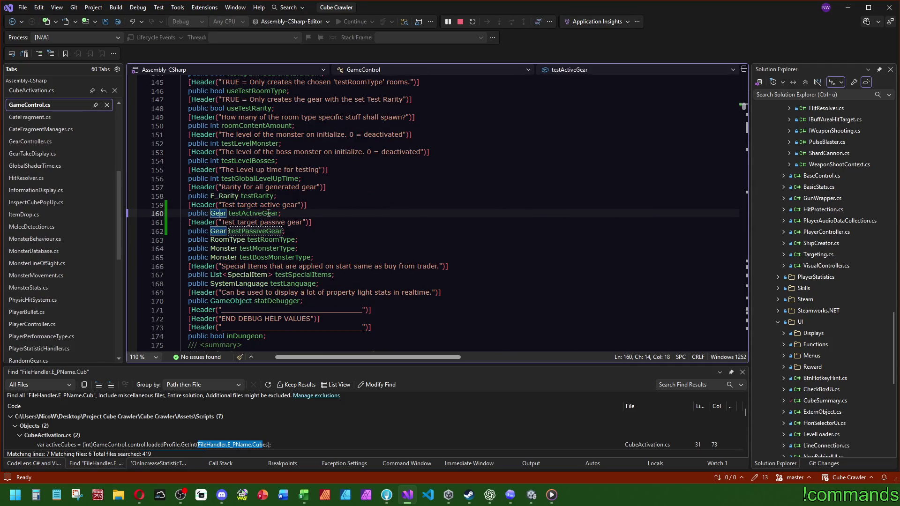
key(ctrl+minus)
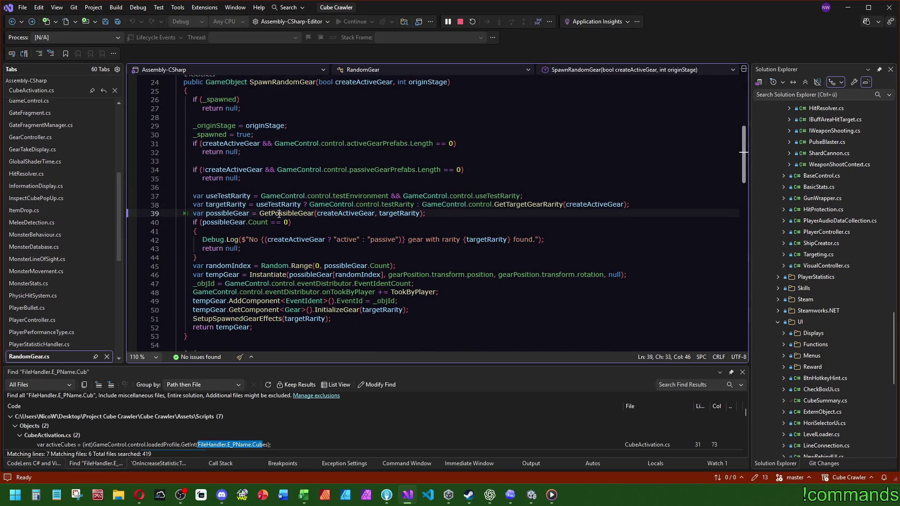
click(278, 214)
key(F12)
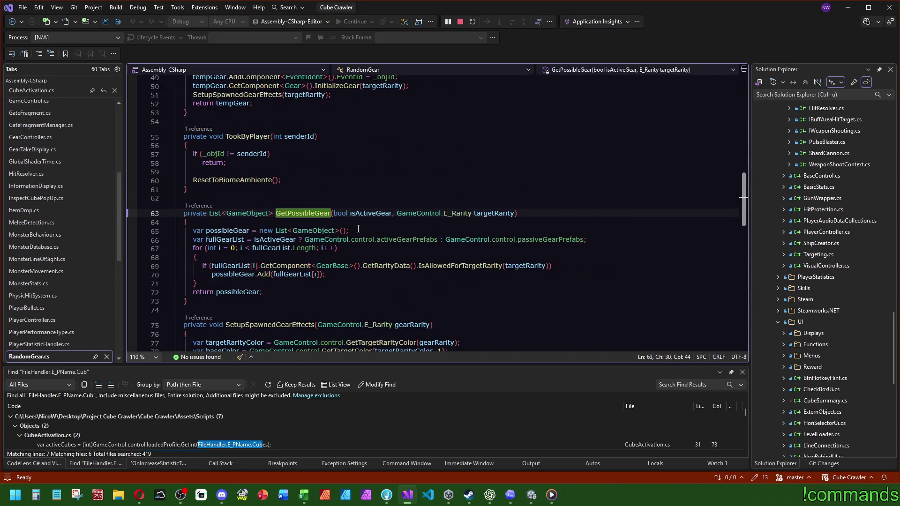
key(ctrl+minus)
double_click(228, 214)
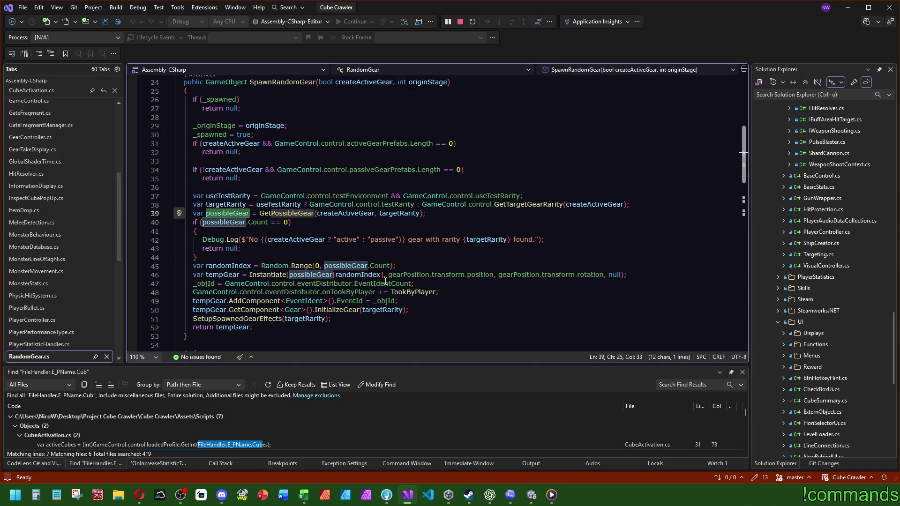
mouse_move(278, 274)
click(242, 260)
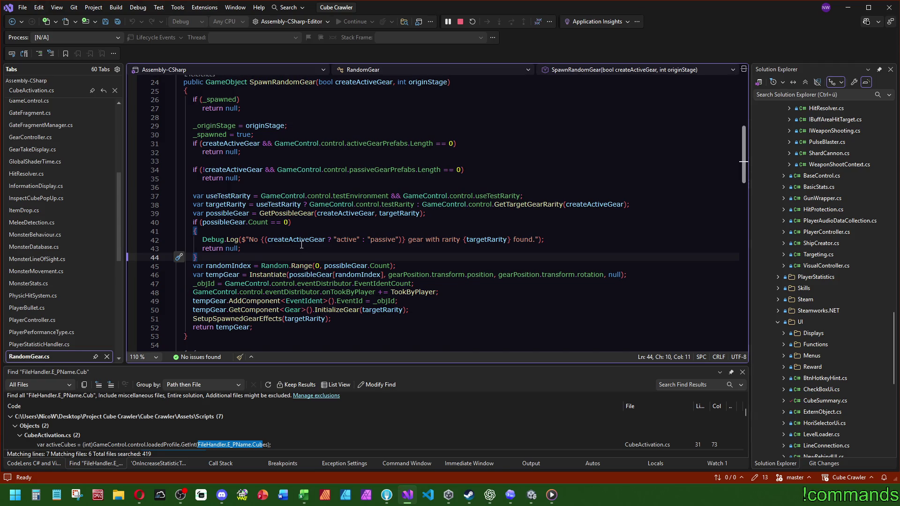
click(354, 275)
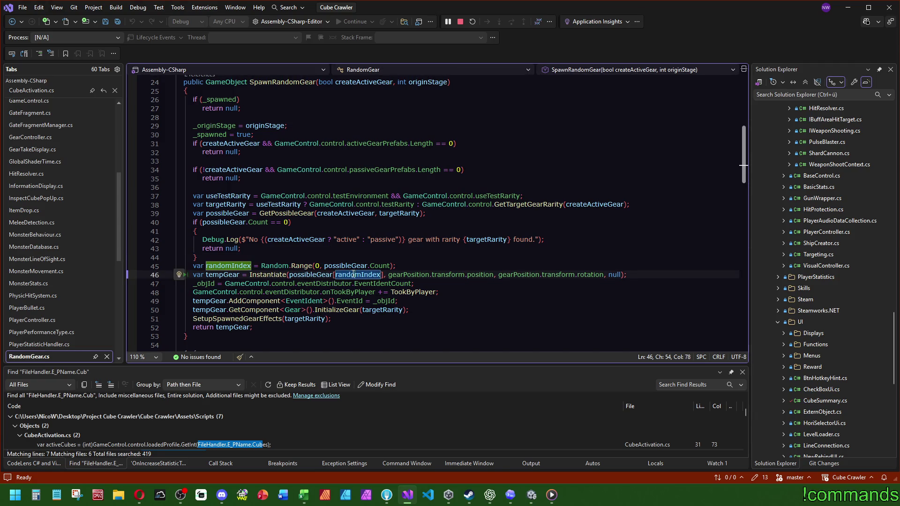
scroll(286, 266, down, 2)
click(366, 282)
scroll(366, 282, down, 1)
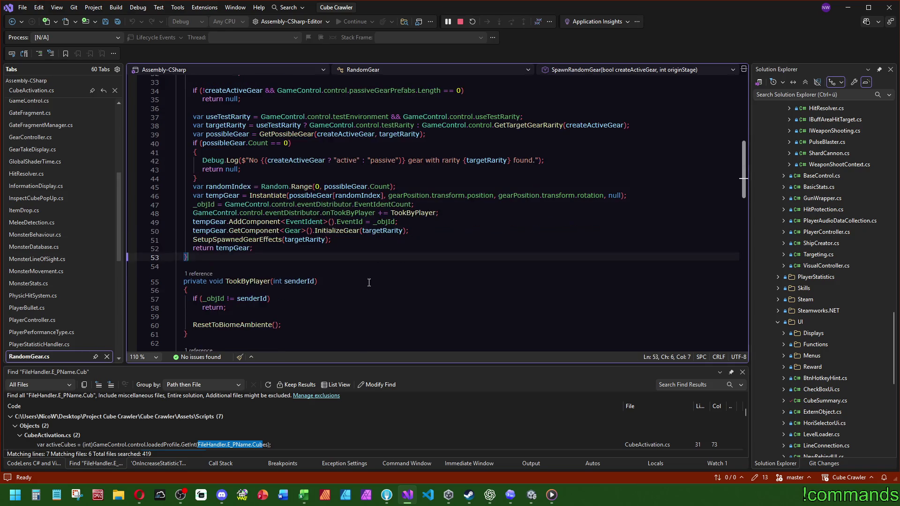
Draft an empty private GameObject GetGearPrefab() method below SpawnRandomGear.
key(Return)
key(Return)
text(private )
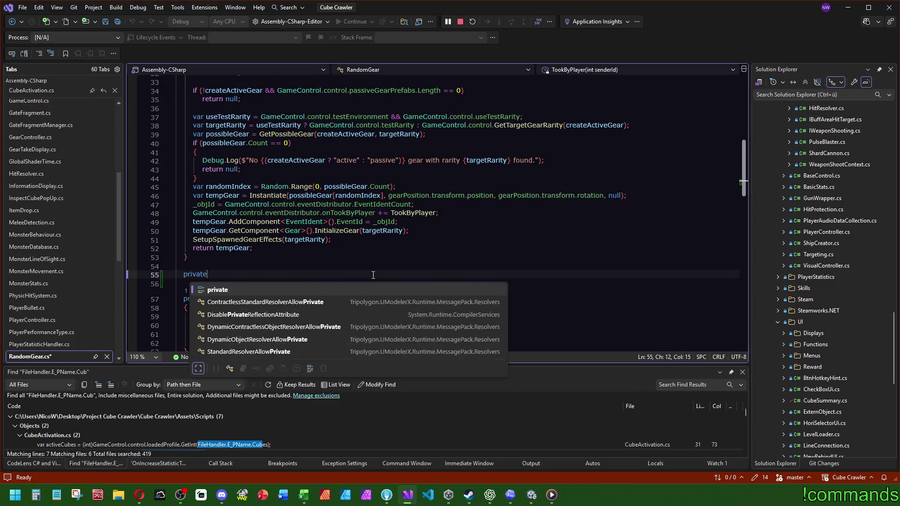
text(GameObject )
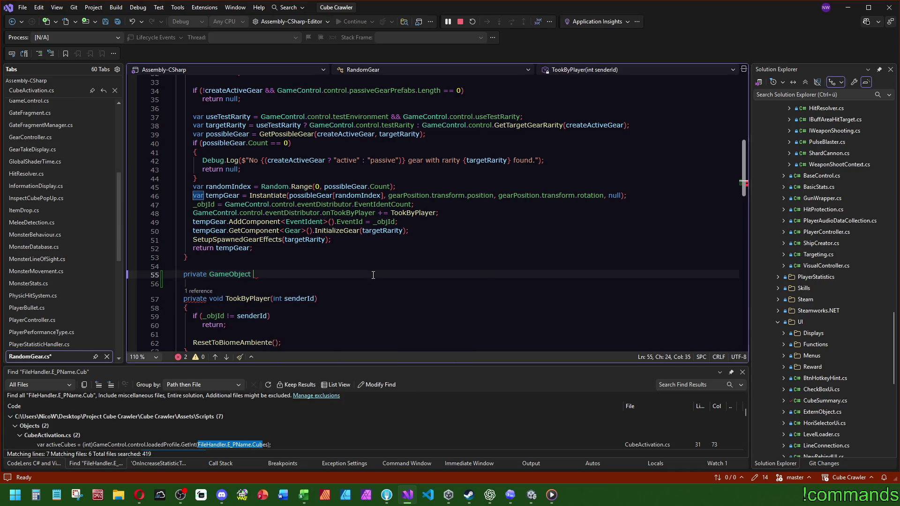
text(GetCorrect)
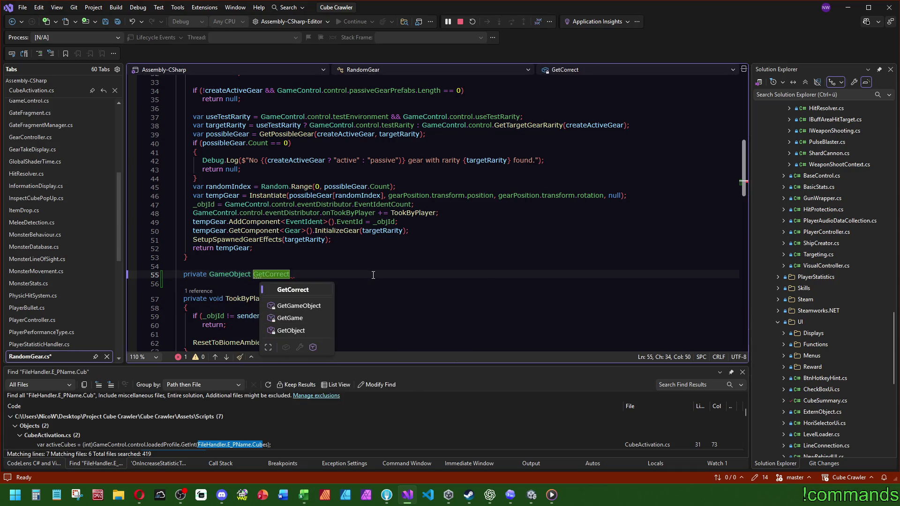
text(GearP)
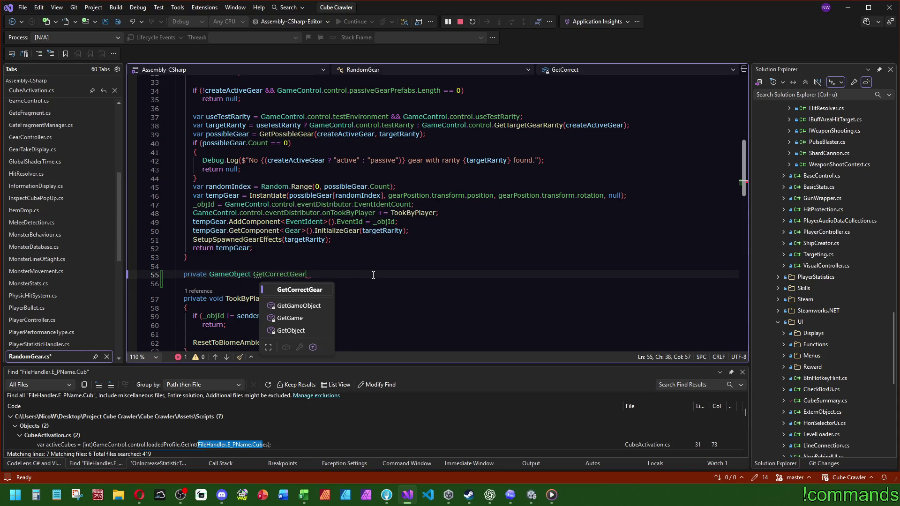
key(BackSpace)
key(BackSpace)
key(BackSpace)
text(GearPrefab())
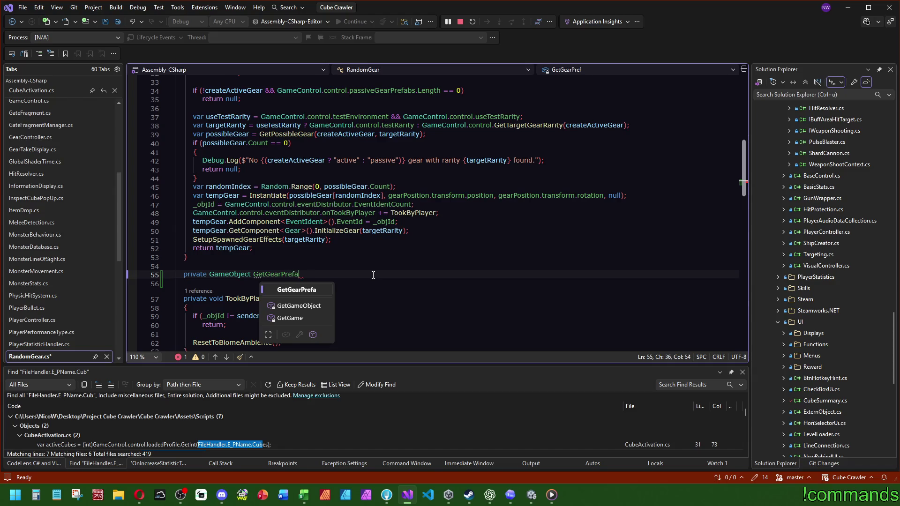
key(Return)
text({)
key(Return)
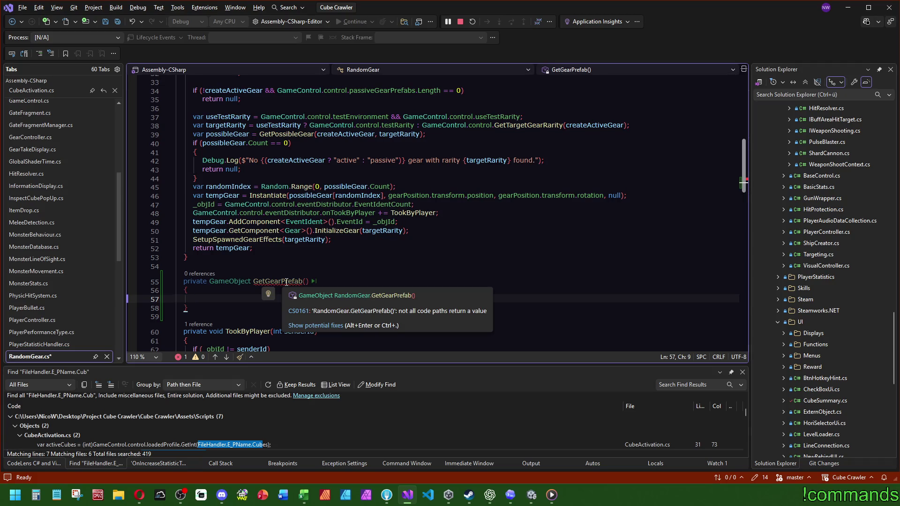
Delete the draft GetGearPrefab method and jump to the GetPossibleGear definition.
mouse_move(291, 135)
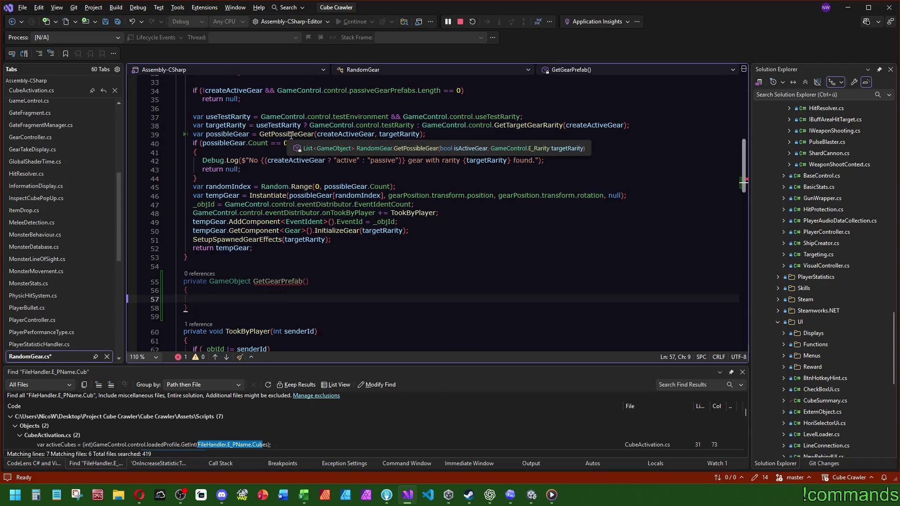
drag(189, 308, 235, 260)
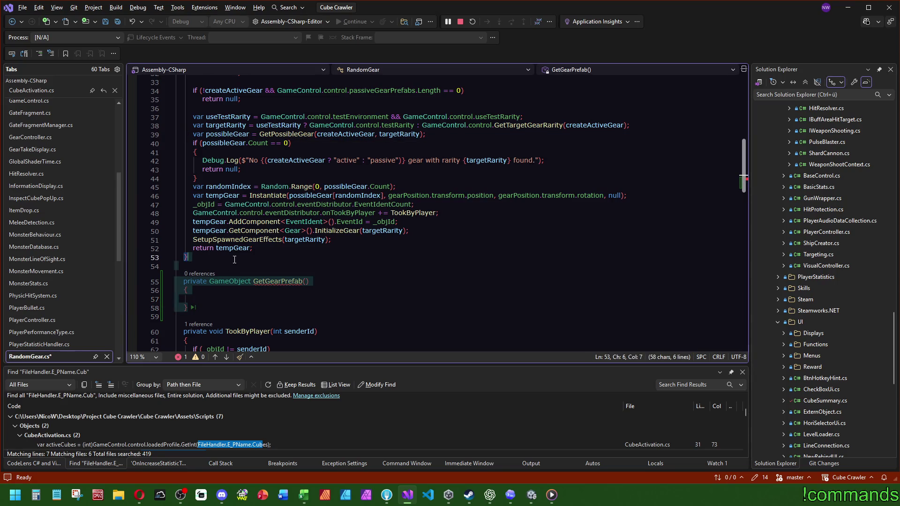
key(Delete)
click(270, 134)
key(F12)
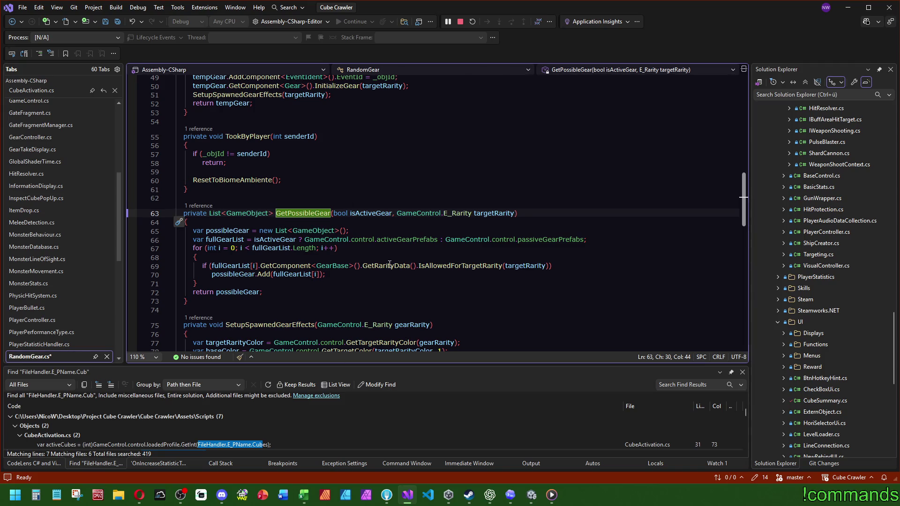
Inspect the IsAllowedForTargetRarity and GetRarityData definitions in GearBase from the rarity check.
mouse_move(389, 265)
ctrl+click(460, 265)
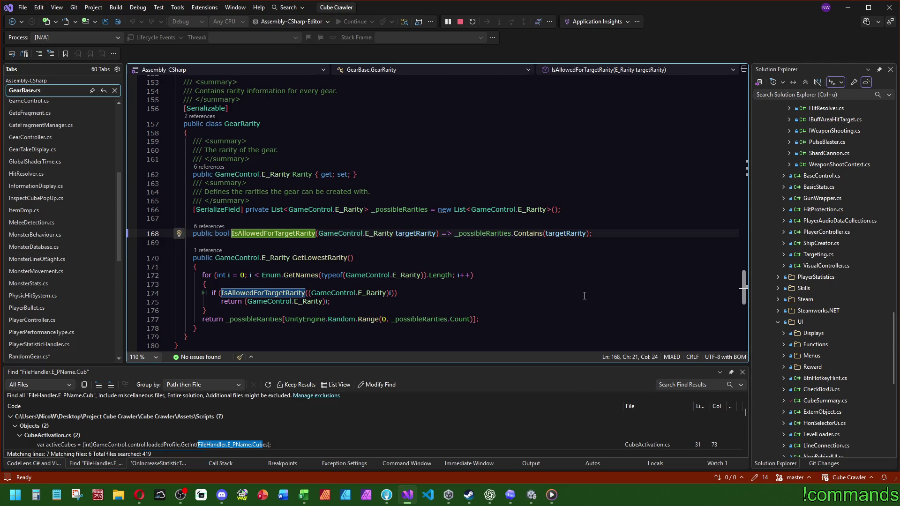
key(ctrl+minus)
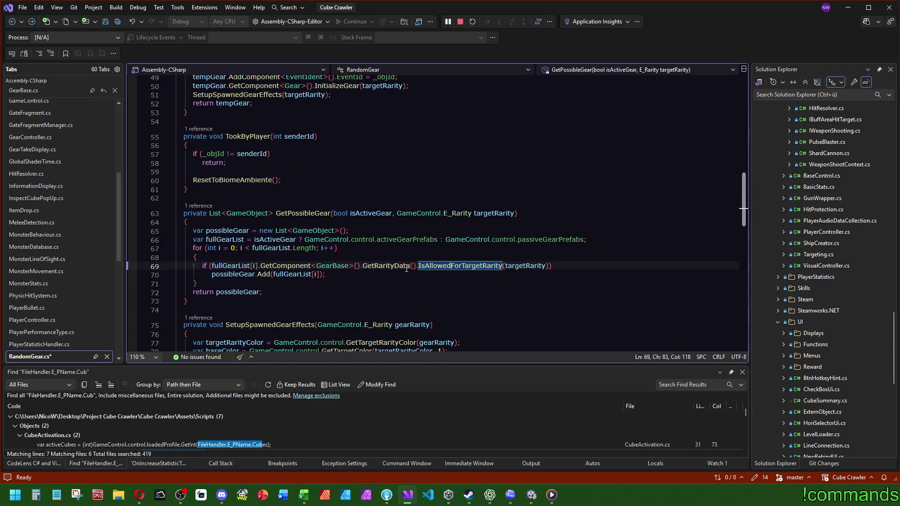
ctrl+click(392, 265)
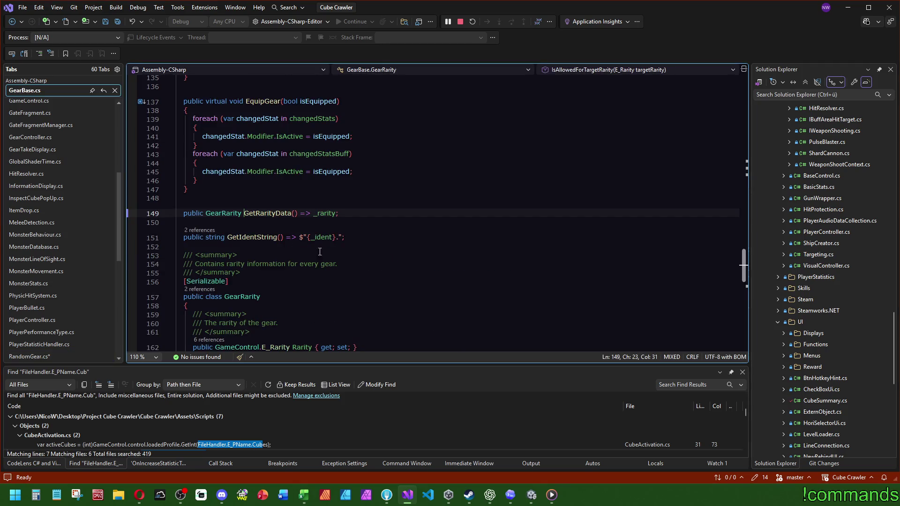
mouse_move(326, 215)
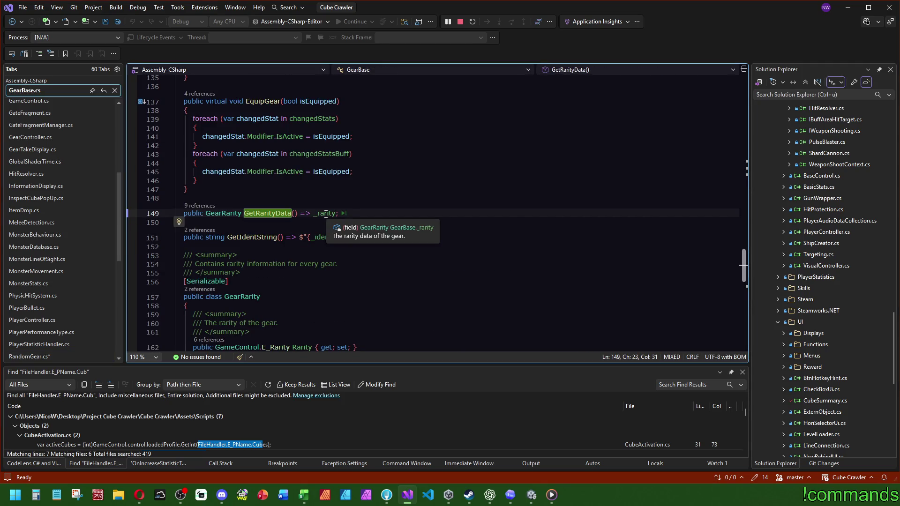
key(ctrl+minus)
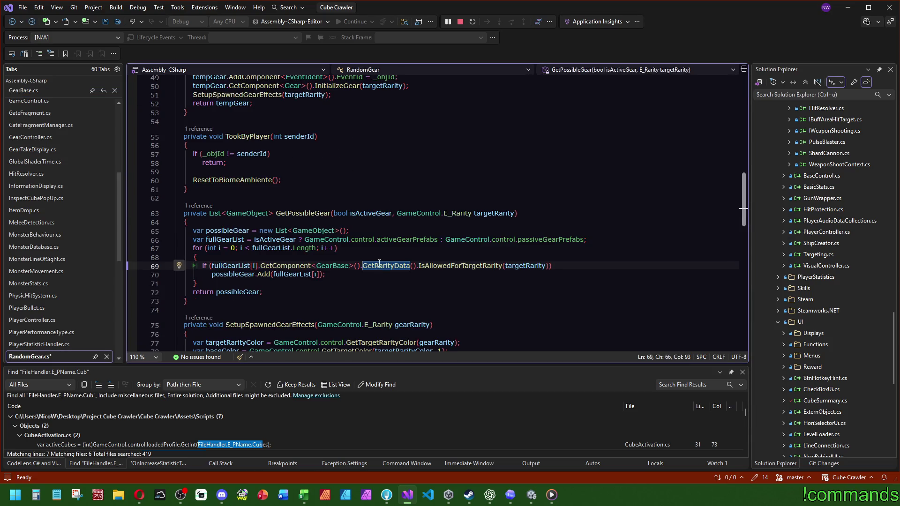
Browse the GearBase class definition, then return to the rarity check in RandomGear.
mouse_move(463, 268)
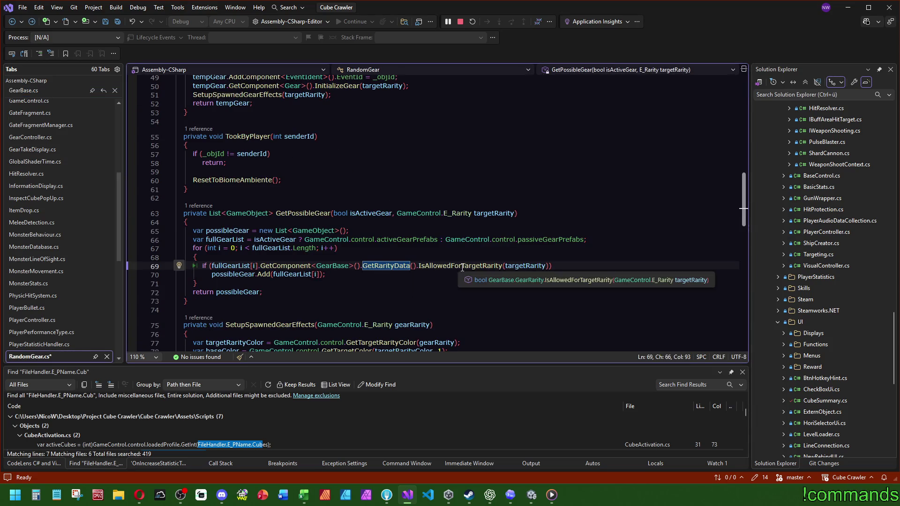
click(385, 264)
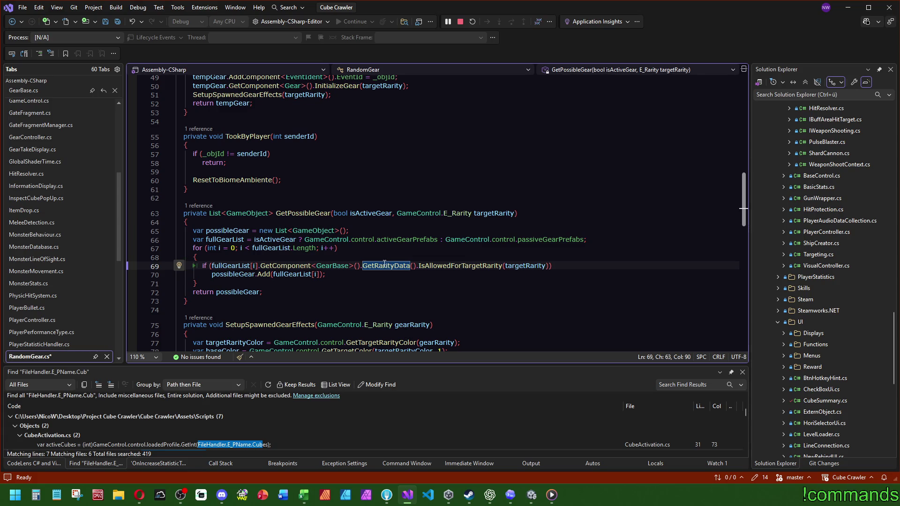
ctrl+click(325, 266)
scroll(303, 205, down, 10)
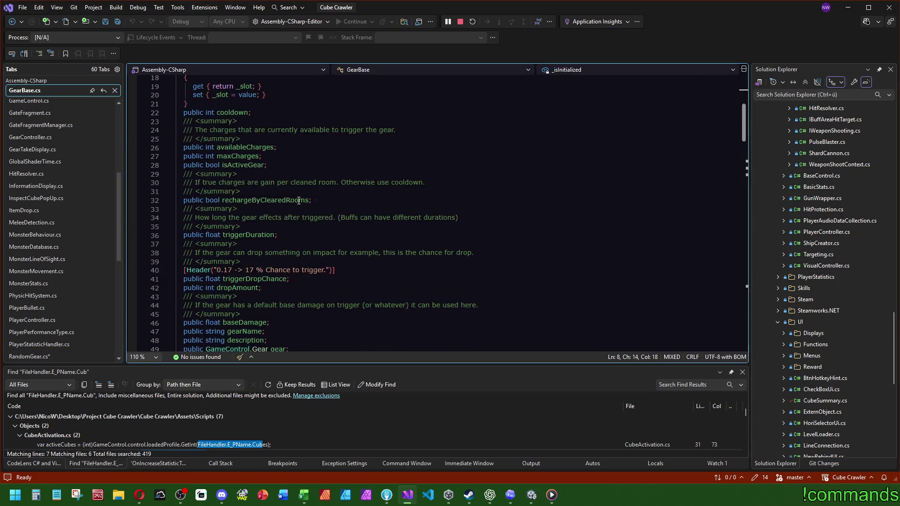
mouse_move(305, 251)
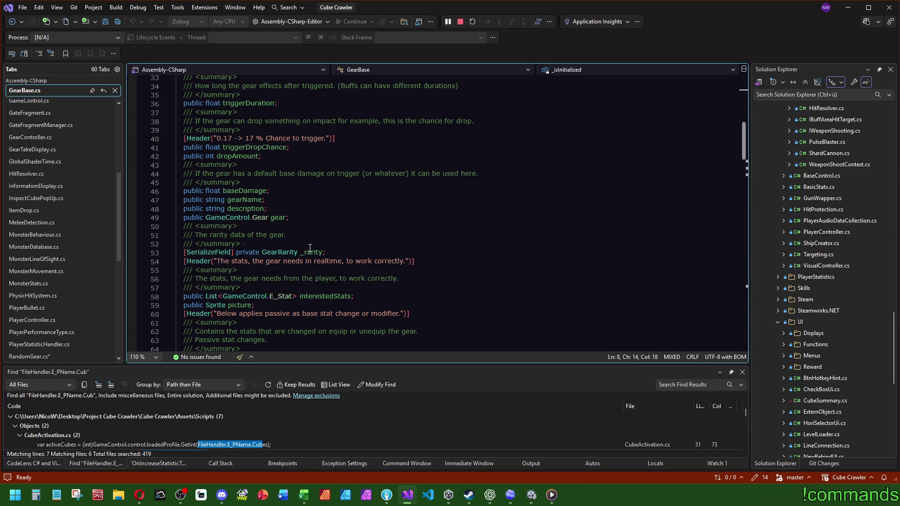
key(ctrl+minus)
key(ctrl+shift+minus)
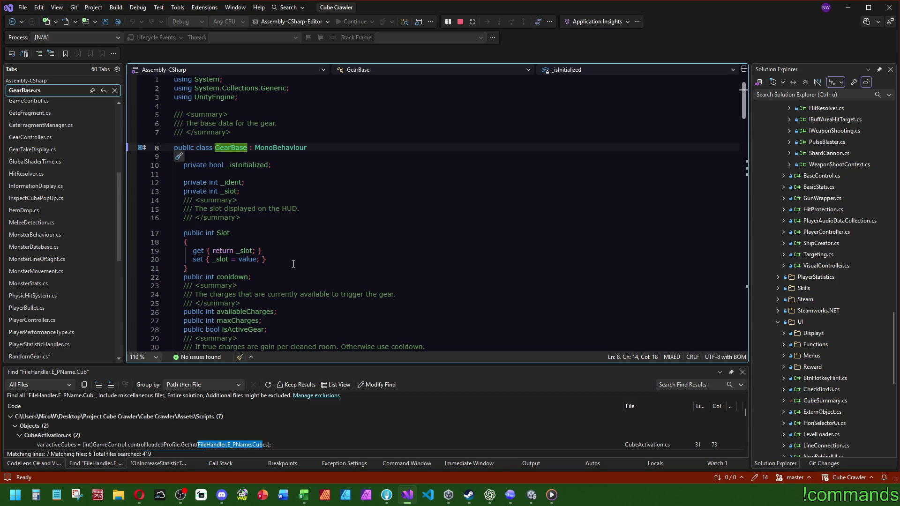
scroll(300, 253, down, 7)
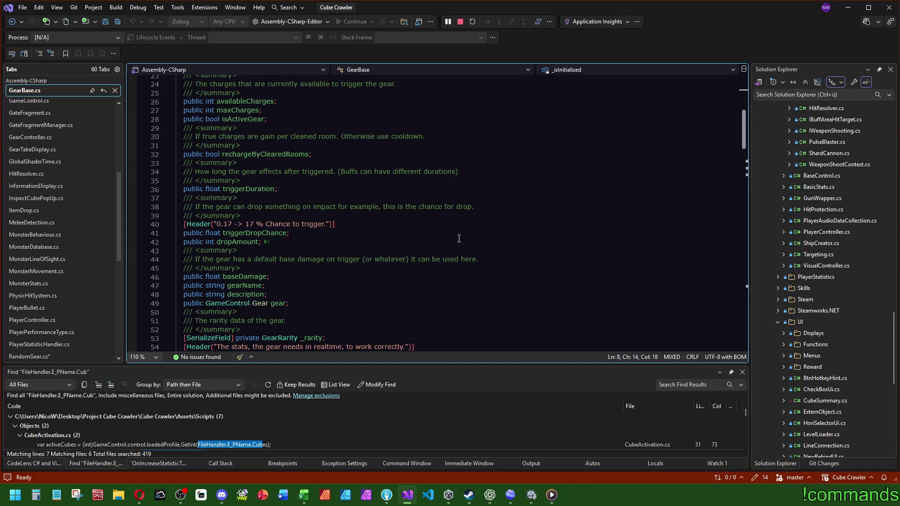
scroll(496, 251, down, 4)
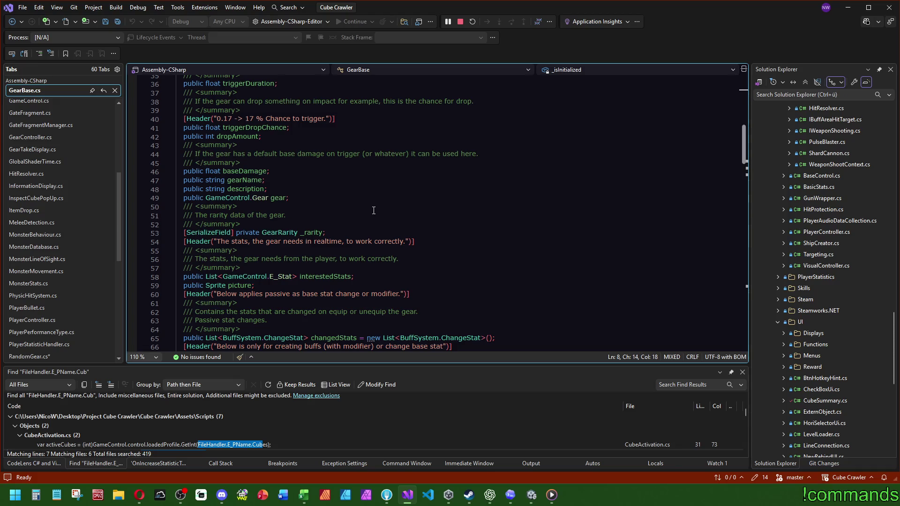
key(ctrl+minus)
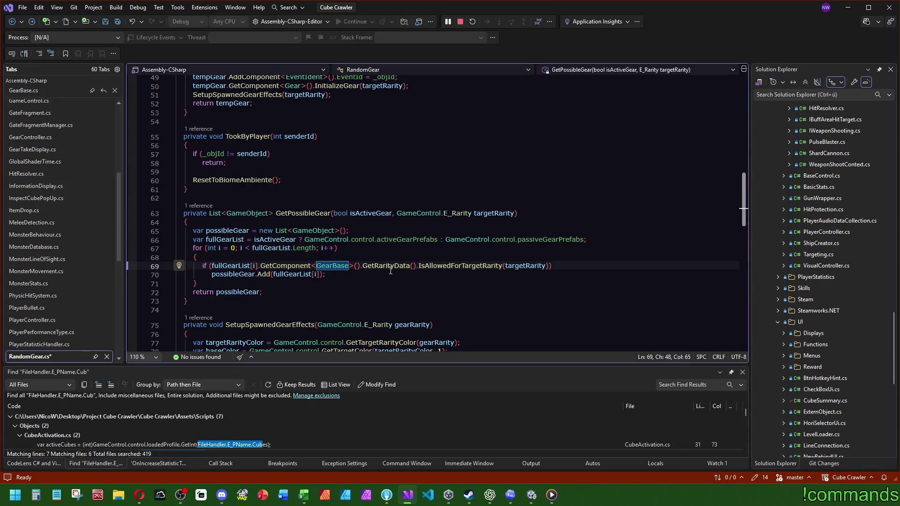
Back in SpawnRandomGear, highlight possibleGear and place the caret after the randomIndex line.
mouse_move(440, 268)
scroll(493, 255, up, 8)
click(277, 214)
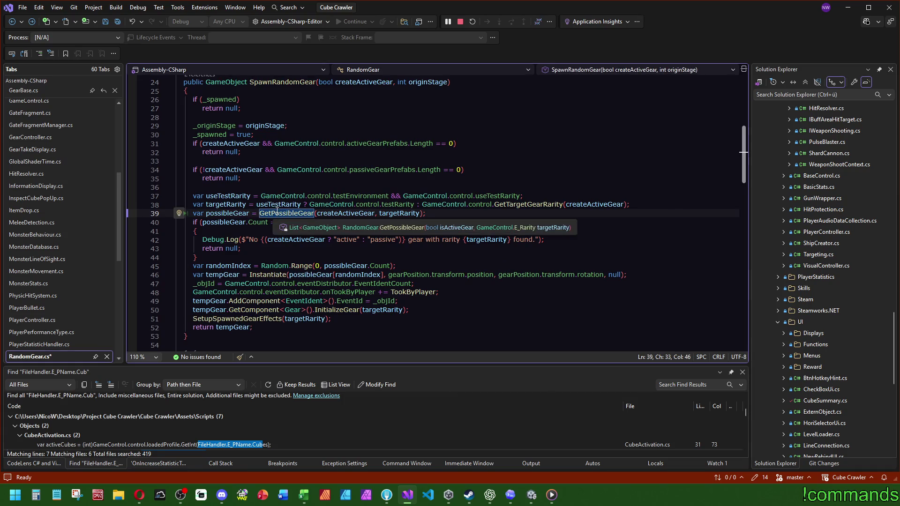
click(238, 214)
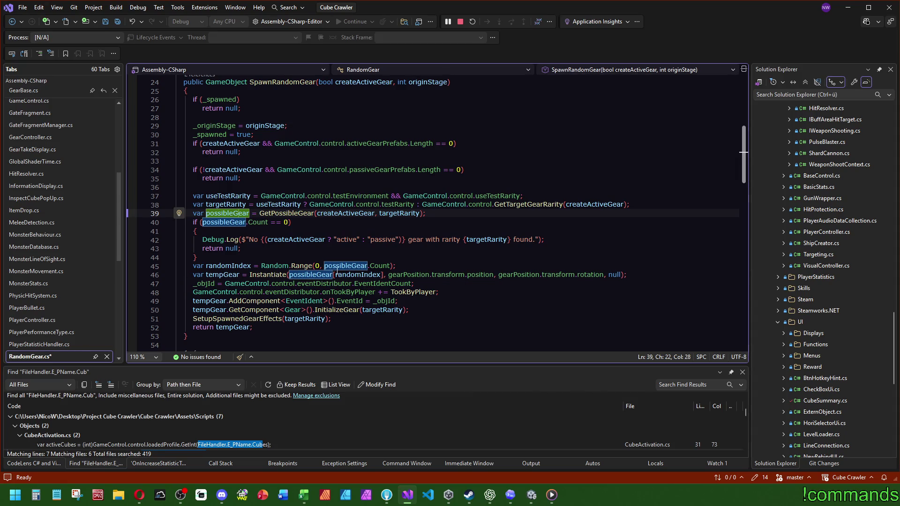
click(421, 266)
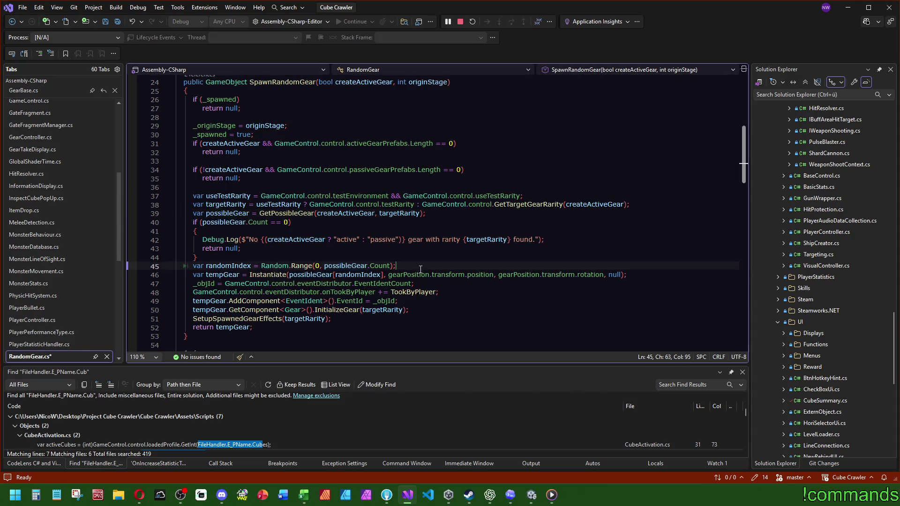
Add 'var targetGear = possibleGear[randomIndex];' after the randomIndex line.
key(Return)
text(var target)
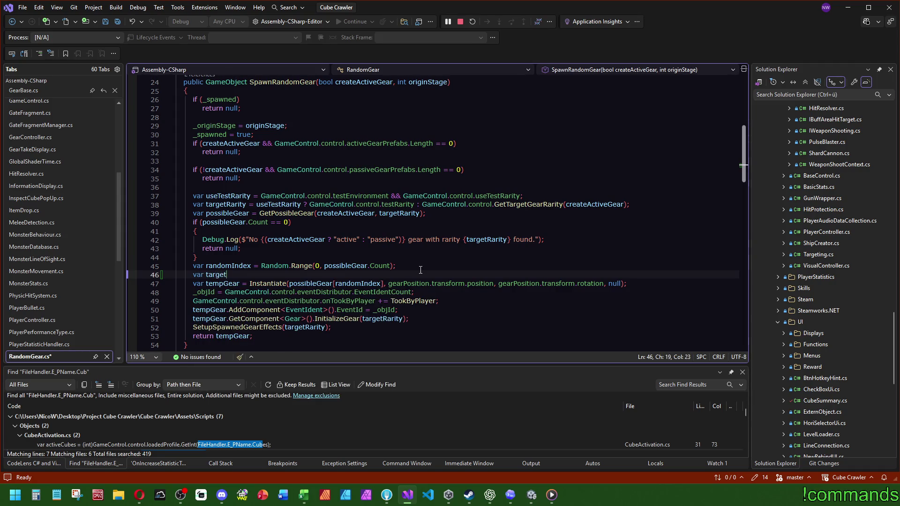
text(Gear =)
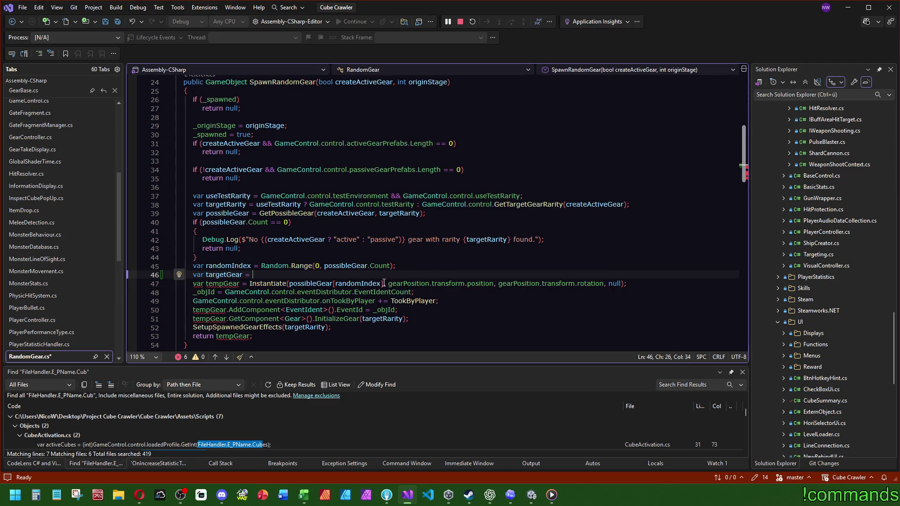
drag(383, 283, 289, 283)
key(ctrl+c)
click(329, 275)
key(ctrl+v)
text(;)
Pass targetGear to Instantiate instead of possibleGear[randomIndex].
double_click(231, 276)
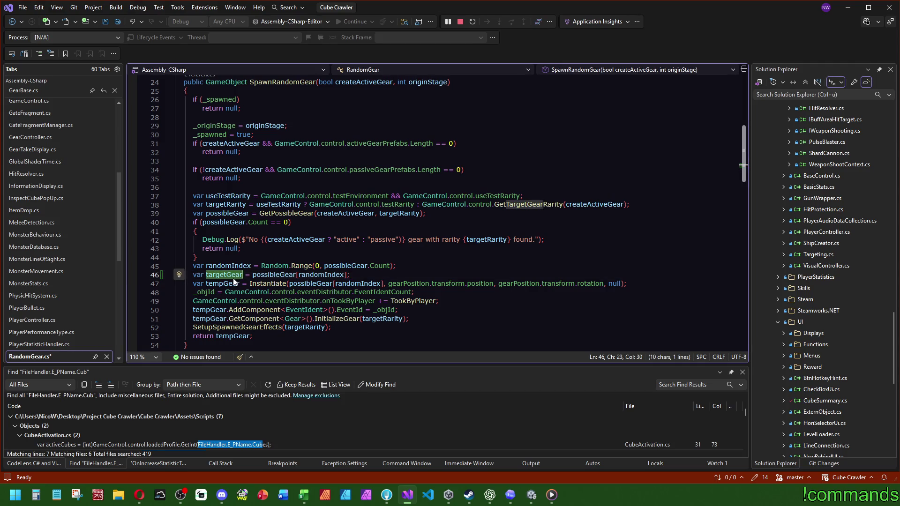
drag(383, 283, 291, 283)
key(ctrl+v)
key(Up)
key(Up)
key(Up)
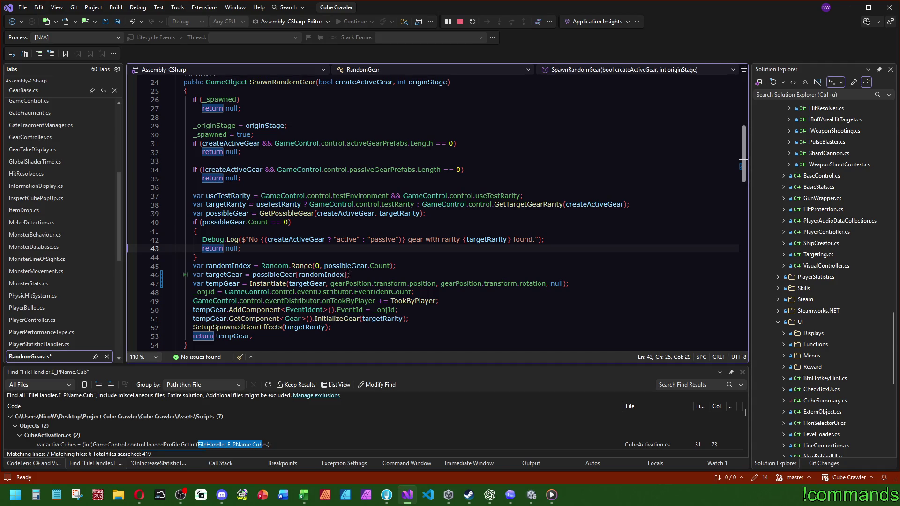
key(Down)
key(Down)
key(Down)
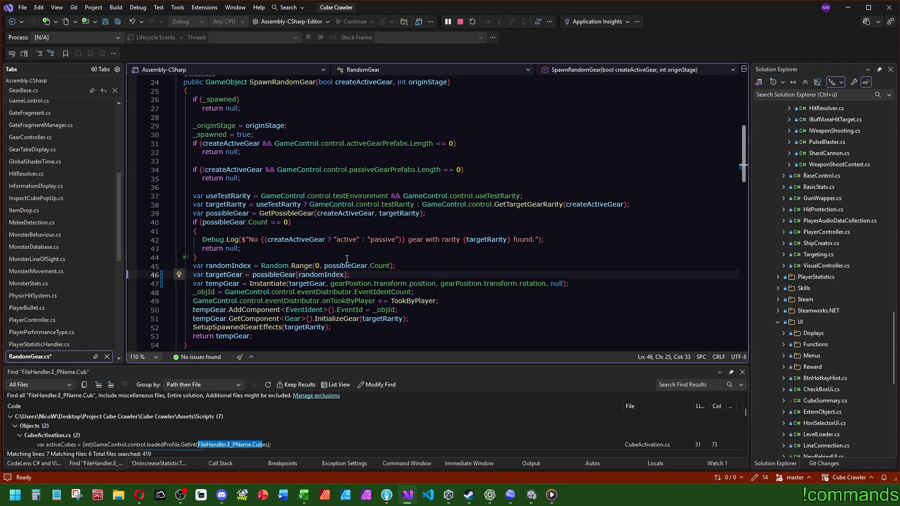
Begin an 'if (targetGear' line below the targetGear declaration.
drag(389, 196, 262, 196)
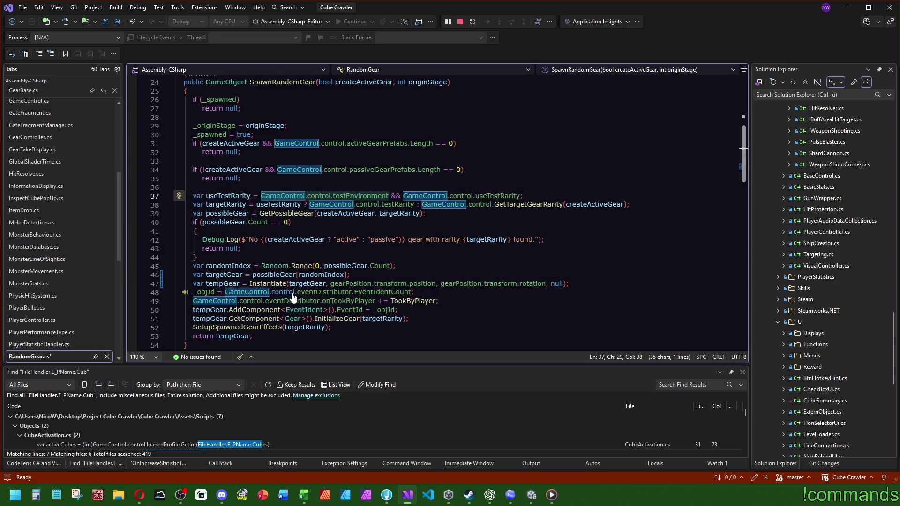
click(483, 275)
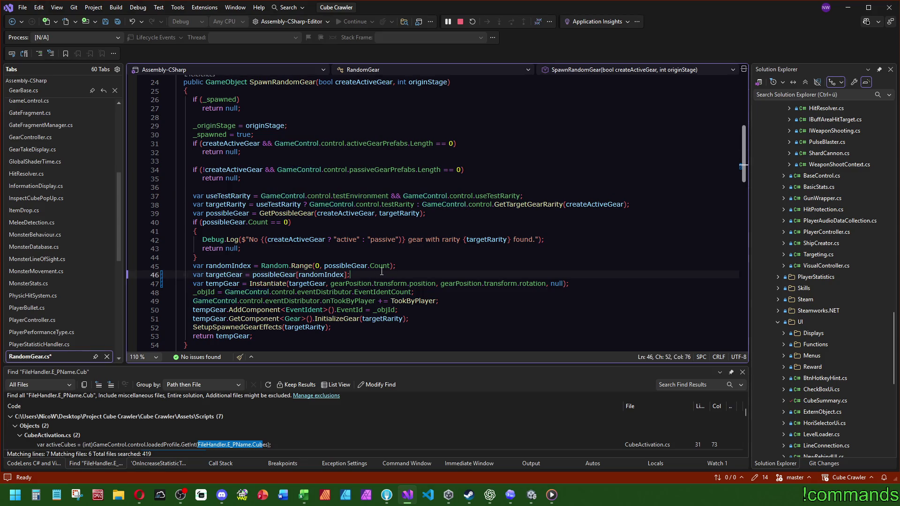
key(Return)
text(if (targetGear)
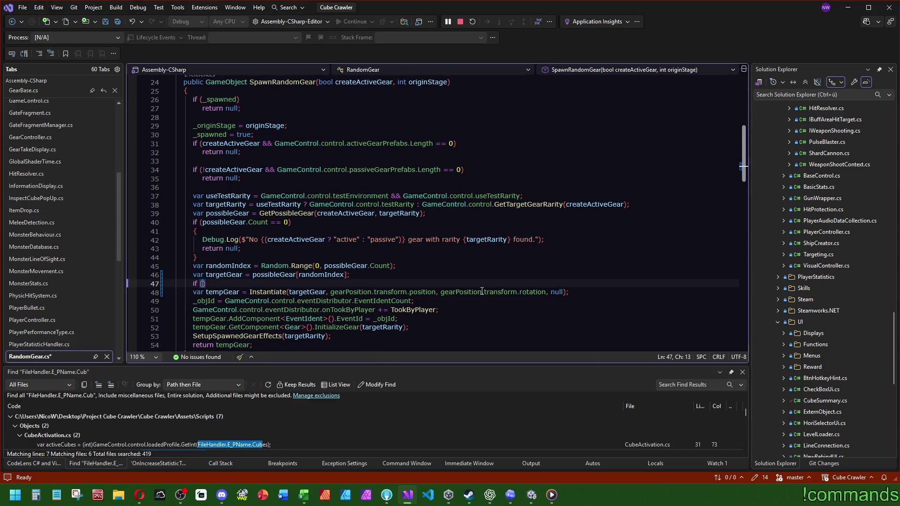
Make the new if test the testEnvironment condition copied from line 37 and open its block.
drag(392, 195, 268, 197)
key(ctrl+c)
double_click(224, 284)
key(ctrl+v)
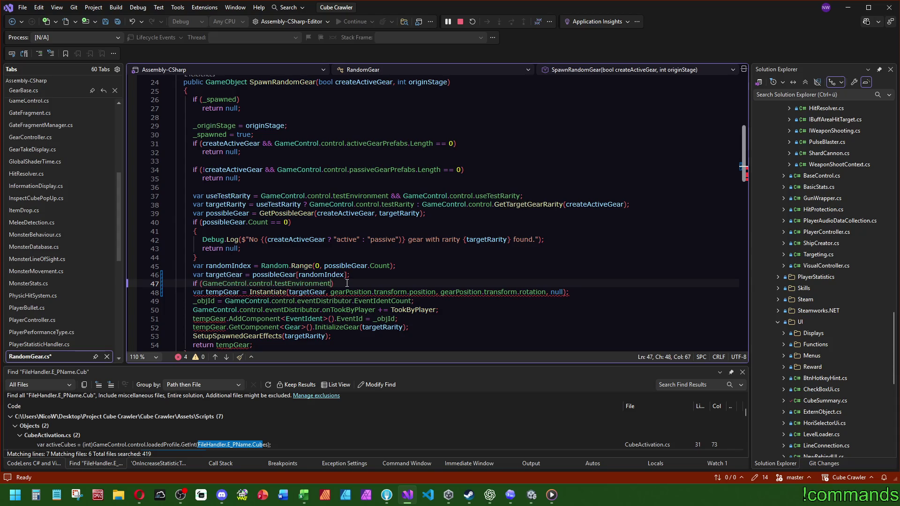
key(Return)
text({)
key(Return)
Add an inner if on createActiveGear && testActiveGear != GameControl.Gear.None with an empty body.
scroll(352, 272, down, 2)
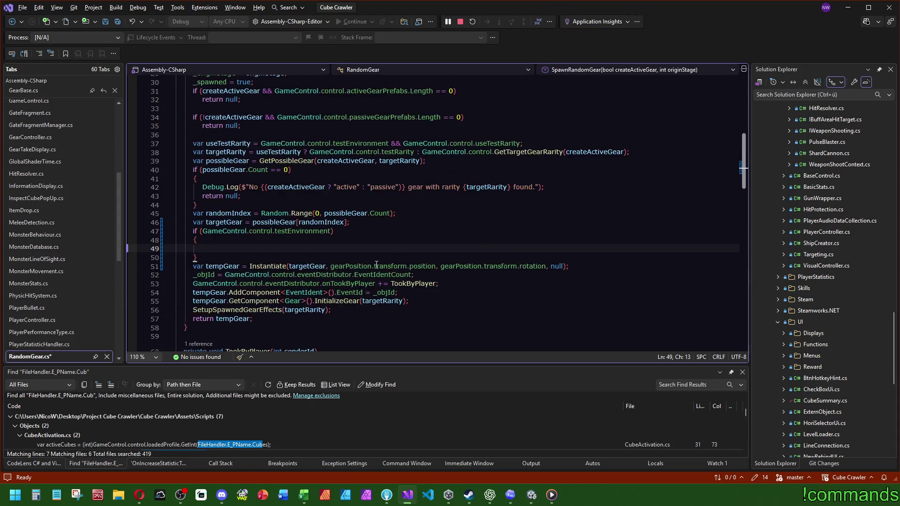
text(if ()
scroll(420, 237, up, 1)
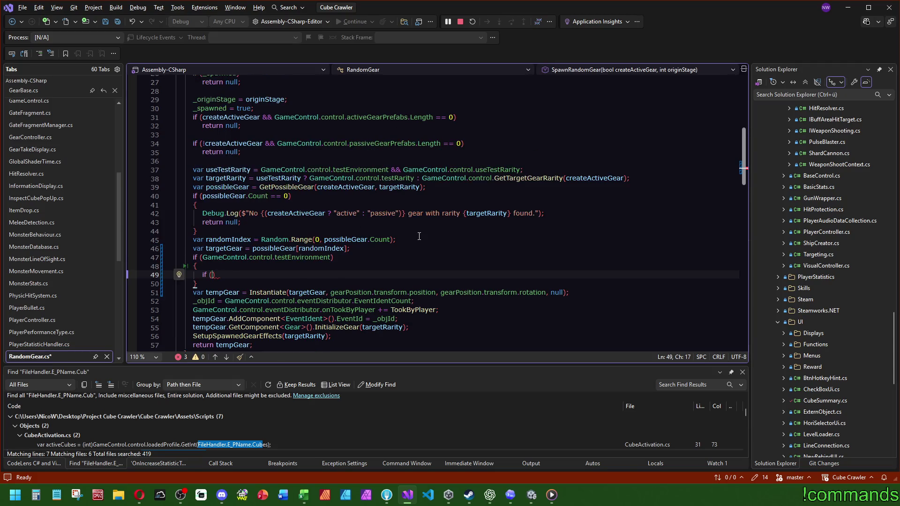
scroll(399, 198, up, 3)
double_click(364, 135)
scroll(283, 237, down, 5)
click(213, 222)
text(createActiveGear &)
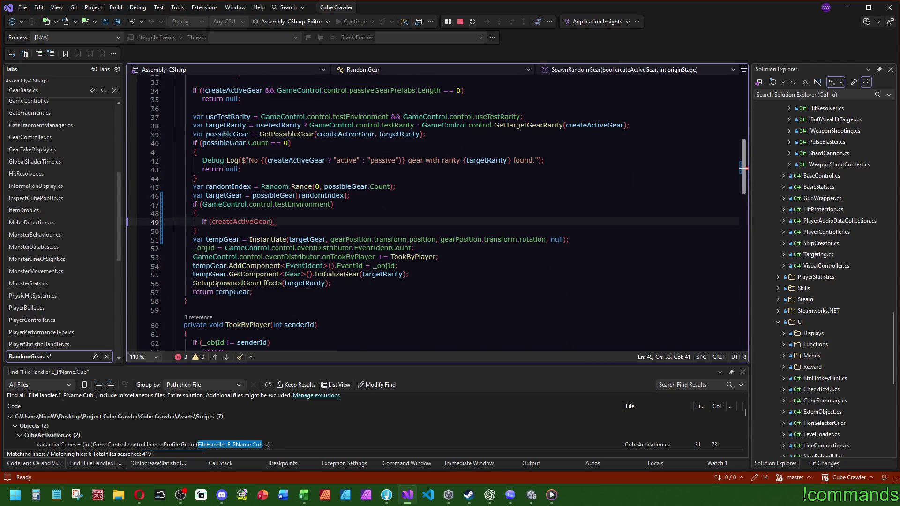
text(& GameObje)
key(BackSpace)
key(BackSpace)
key(BackSpace)
text(Control.control.)
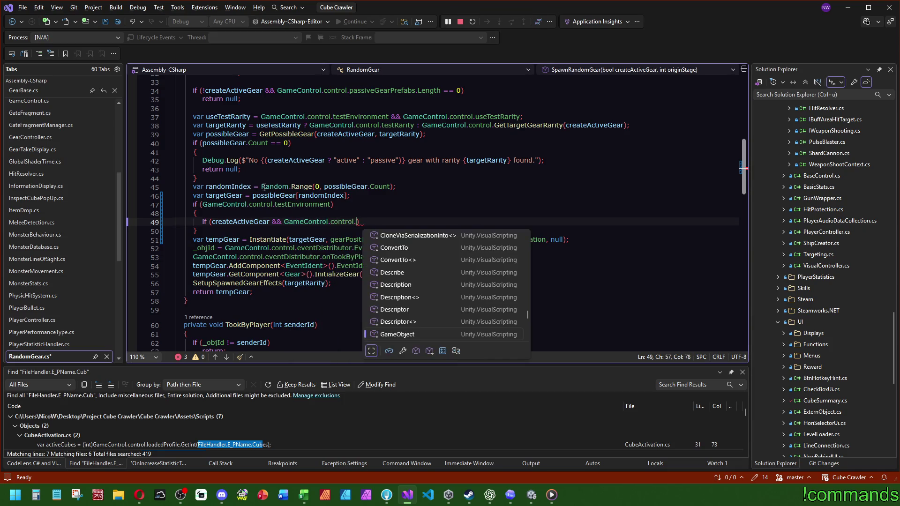
text(testa)
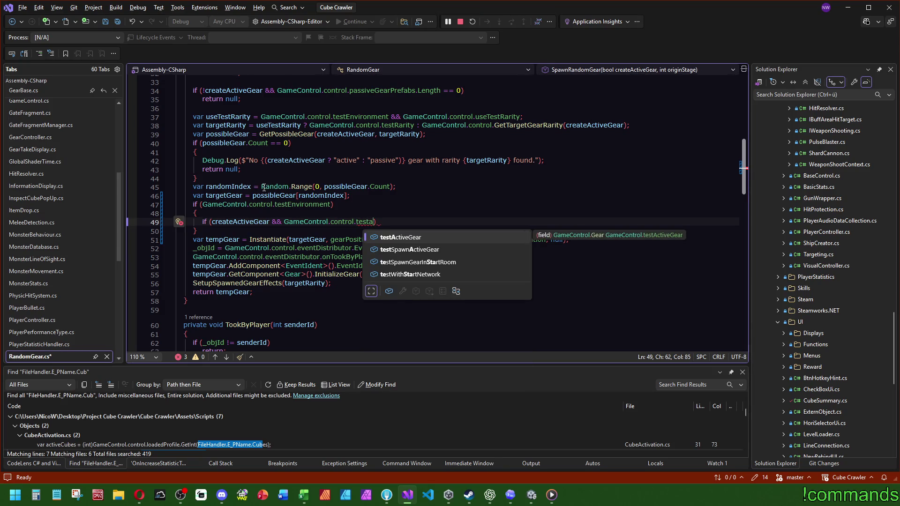
text( != no)
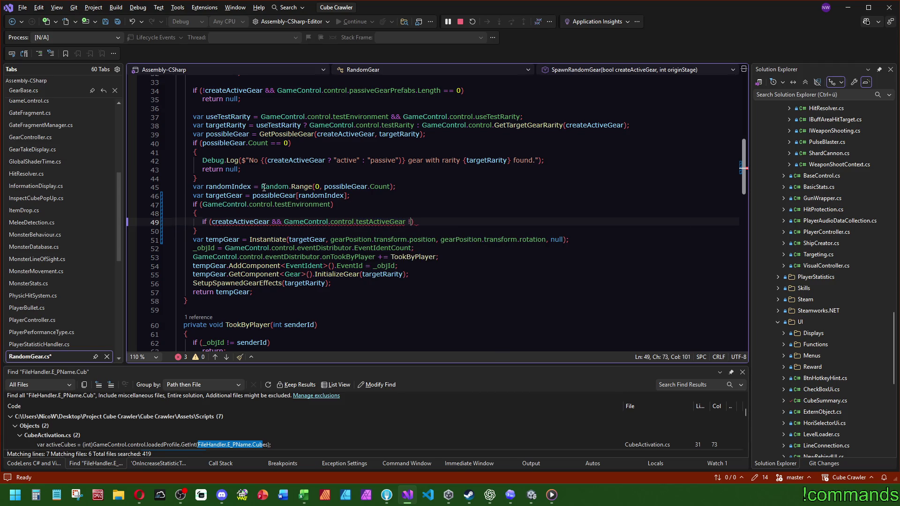
text(ne)
key(Tab)
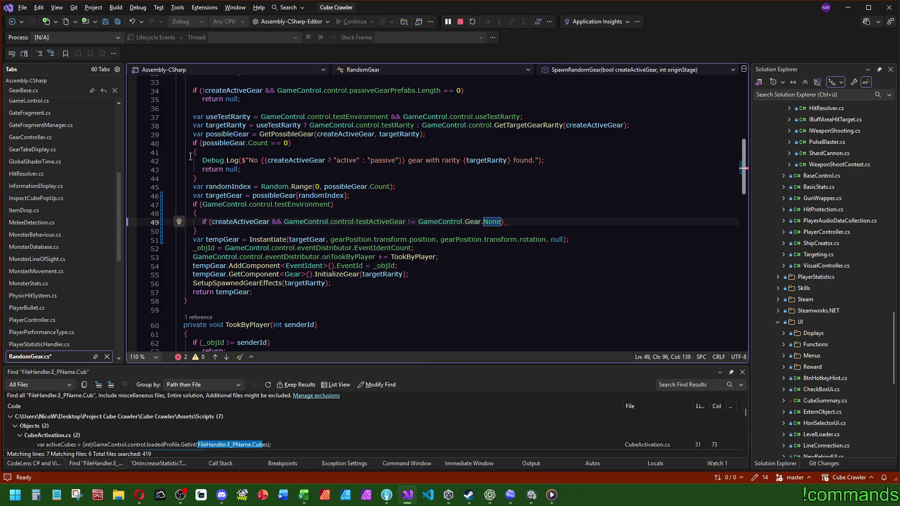
key(Return)
Duplicate the active-gear if block into a passive branch checking !createActiveGear and testPassiveGear.
text({)
key(Return)
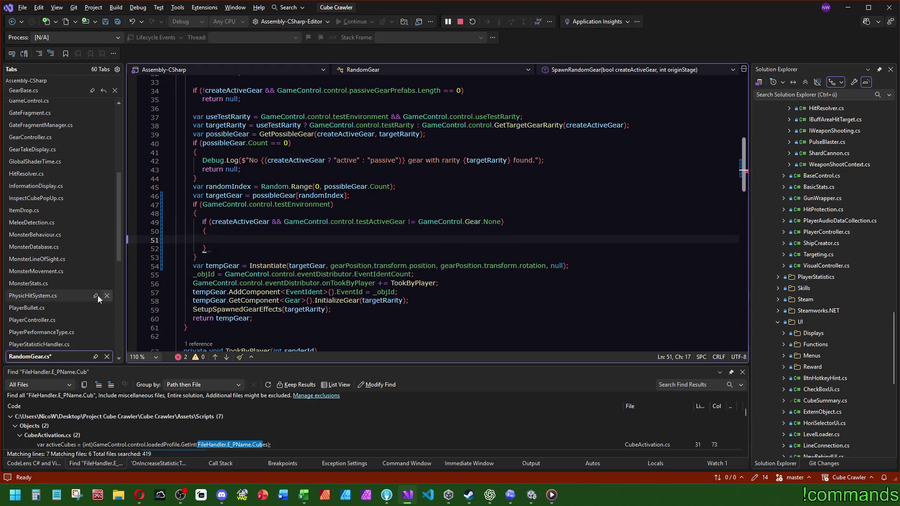
drag(216, 252, 221, 217)
key(ctrl+d)
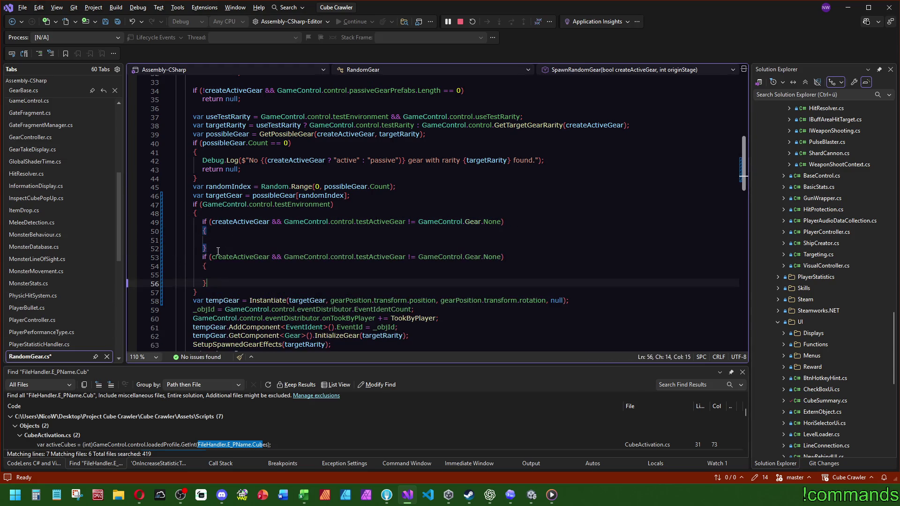
click(212, 257)
text(!)
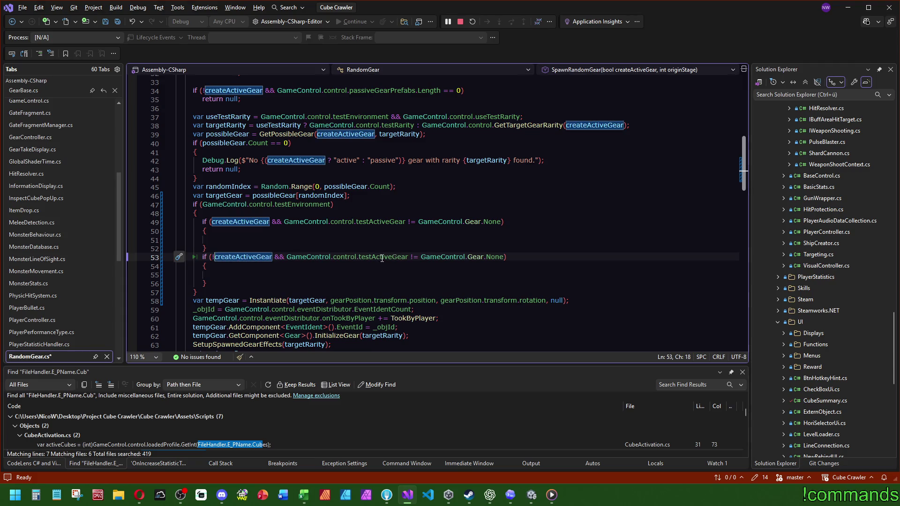
double_click(382, 257)
text(test)
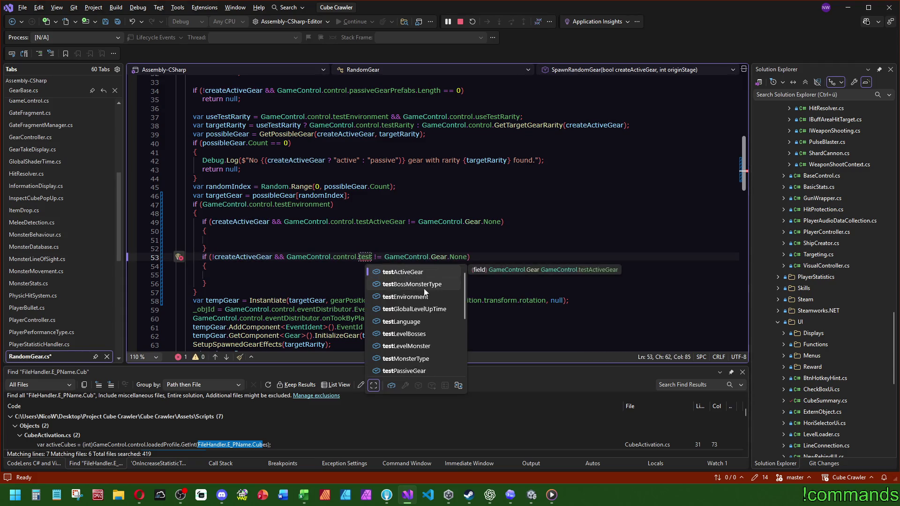
text(pas)
key(Tab)
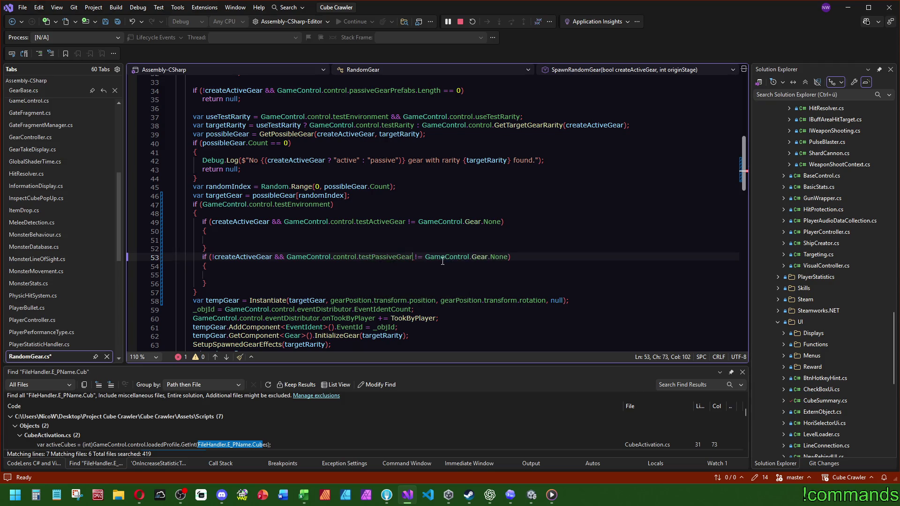
Look up the targetGear and possibleGear declarations, then return to the empty active-gear branch.
key(ctrl+minus)
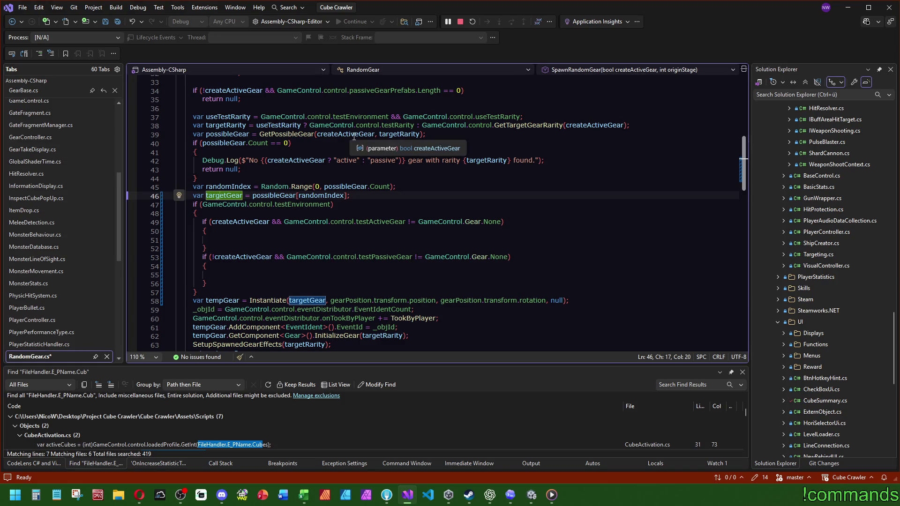
mouse_move(392, 135)
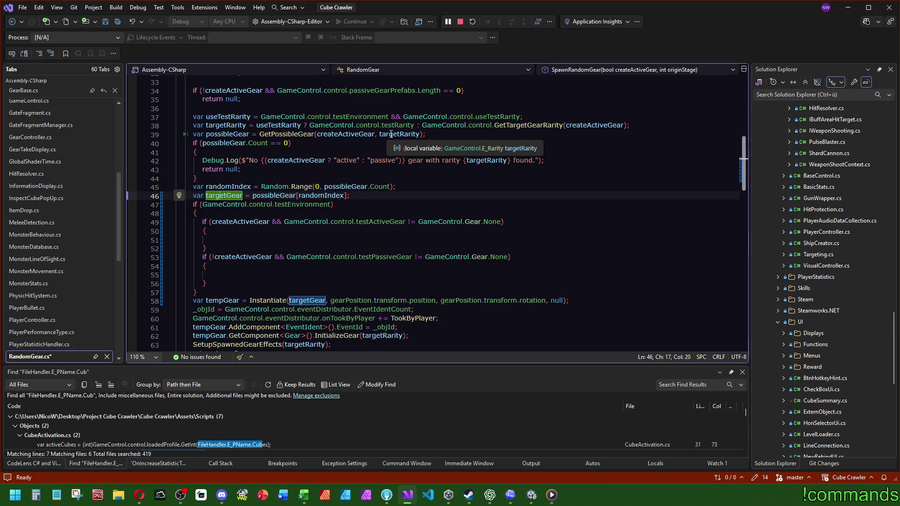
click(228, 134)
double_click(223, 135)
click(241, 239)
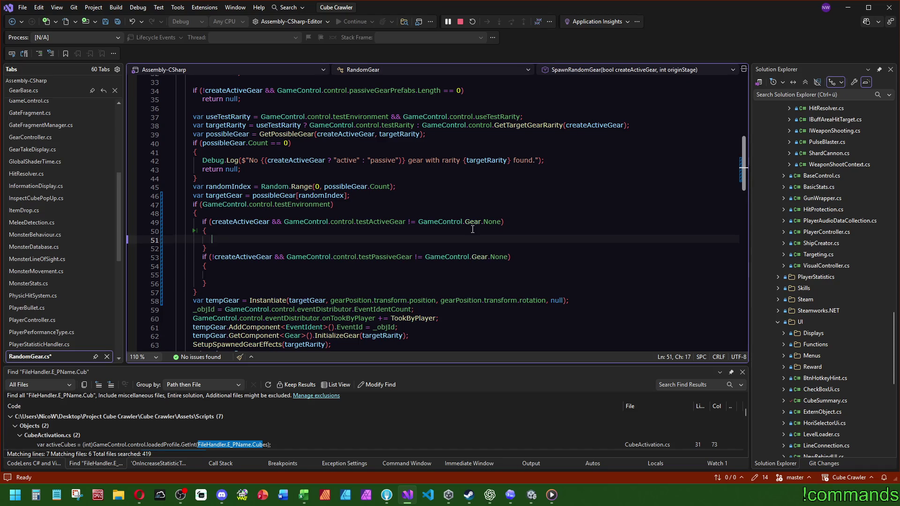
Write var overrideGear = possibleGear.FirstOrDefault(); in the active-gear branch and check possibleGear's declaration.
text(var to)
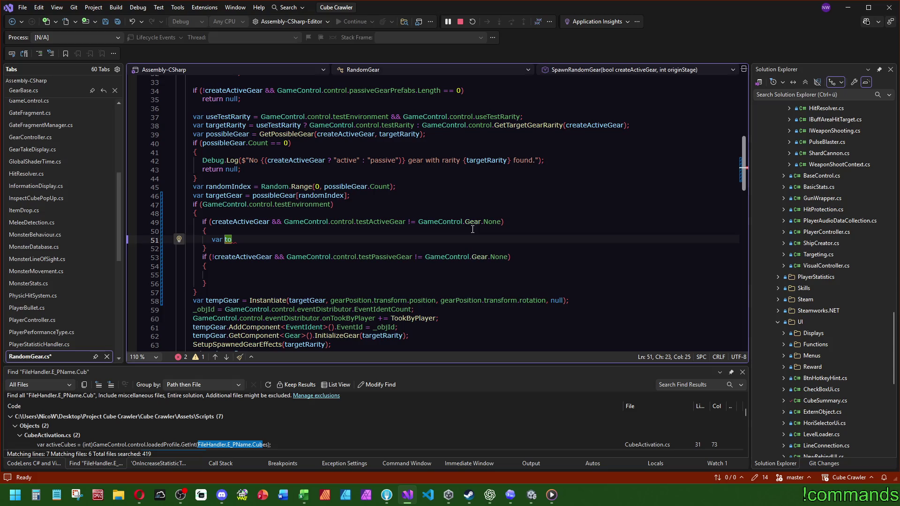
key(BackSpace)
key(BackSpace)
text(overrideGear = )
text(possibleGear.Fir)
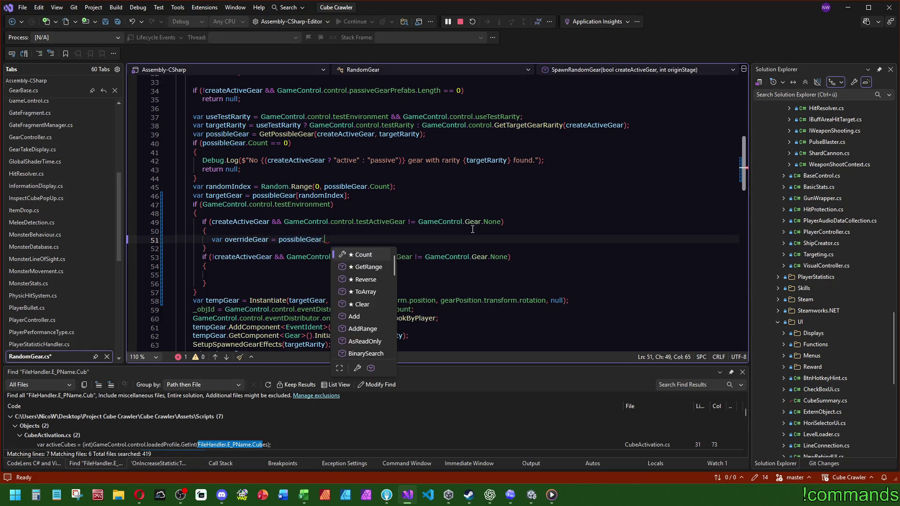
key(Down)
text(();)
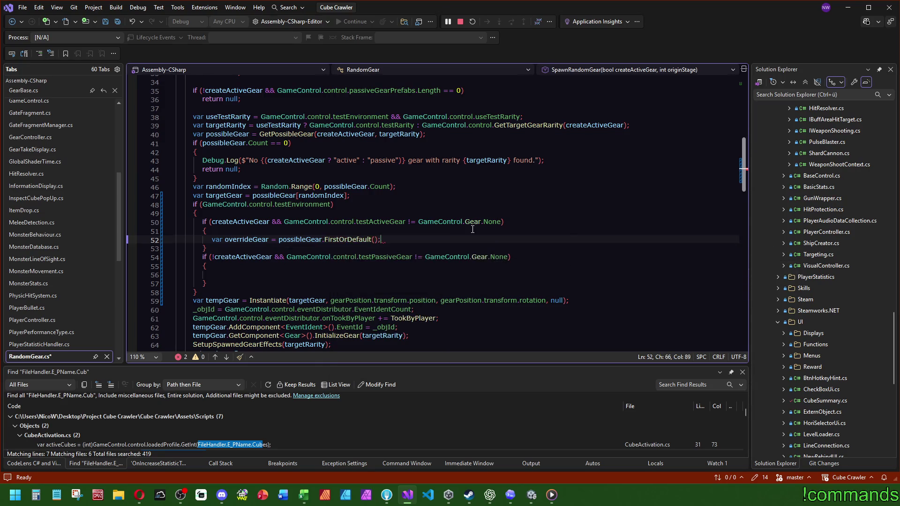
click(306, 240)
click(228, 135)
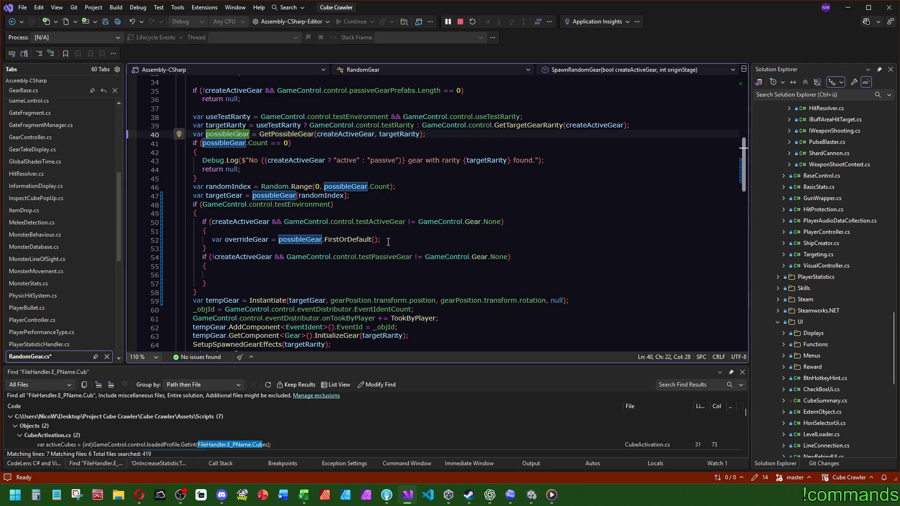
Replace the overrideGear line with a foreach over possibleGear using loop variable gear.
drag(212, 239, 387, 233)
key(Delete)
text(foreach)
key(Tab)
key(Tab)
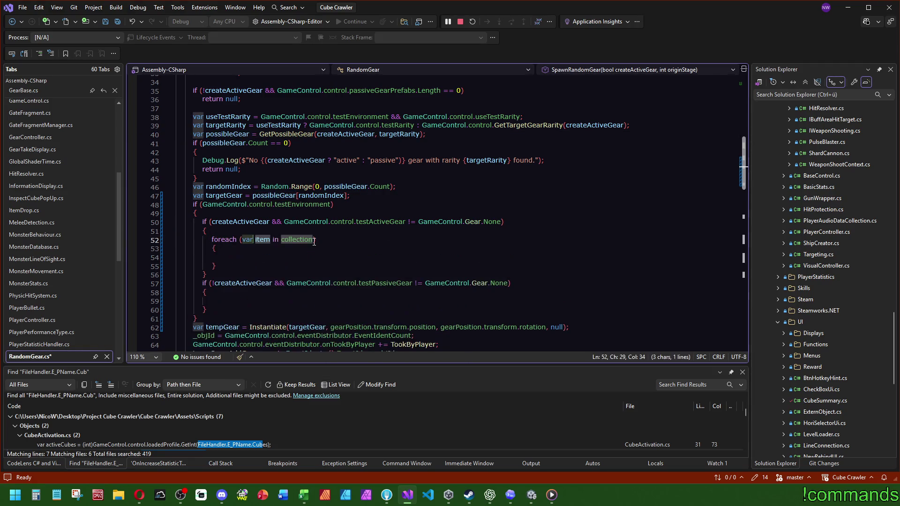
text(possibleGear)
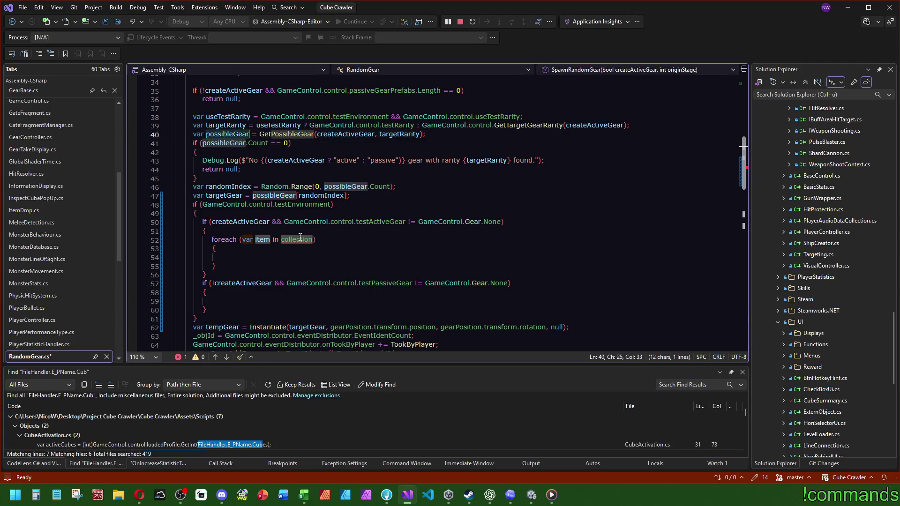
double_click(264, 240)
text(gear)
click(251, 256)
Add an if (gear.TryGetComponent(out Gear gearData)) check inside the loop.
text(if ()
scroll(282, 281, down, 6)
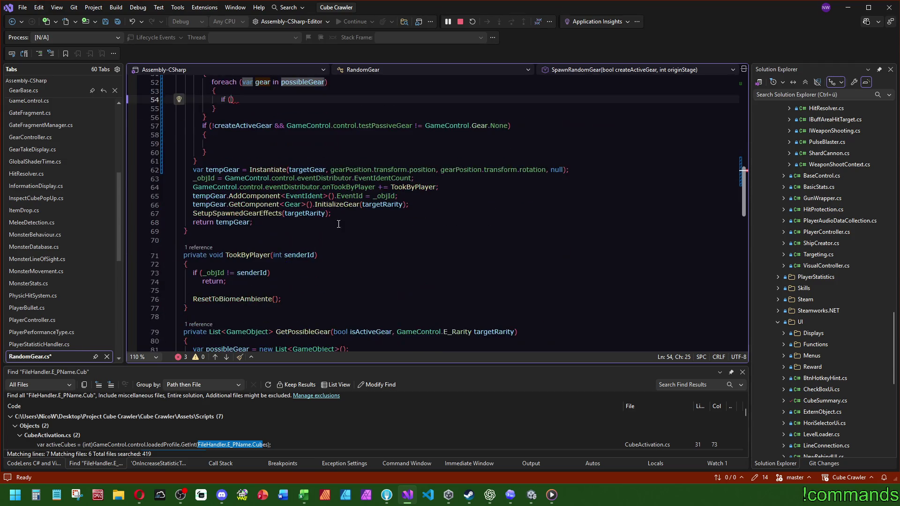
scroll(301, 301, up, 4)
double_click(262, 188)
click(233, 204)
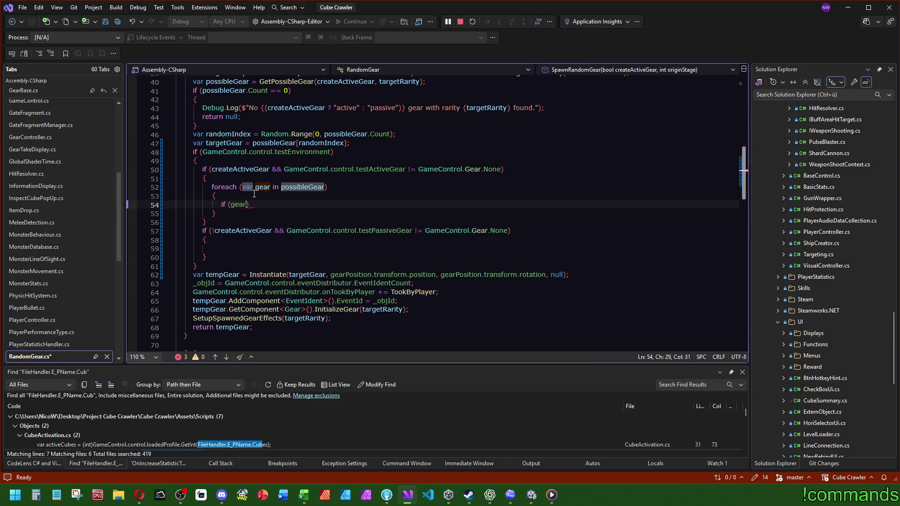
text(gear.TRy)
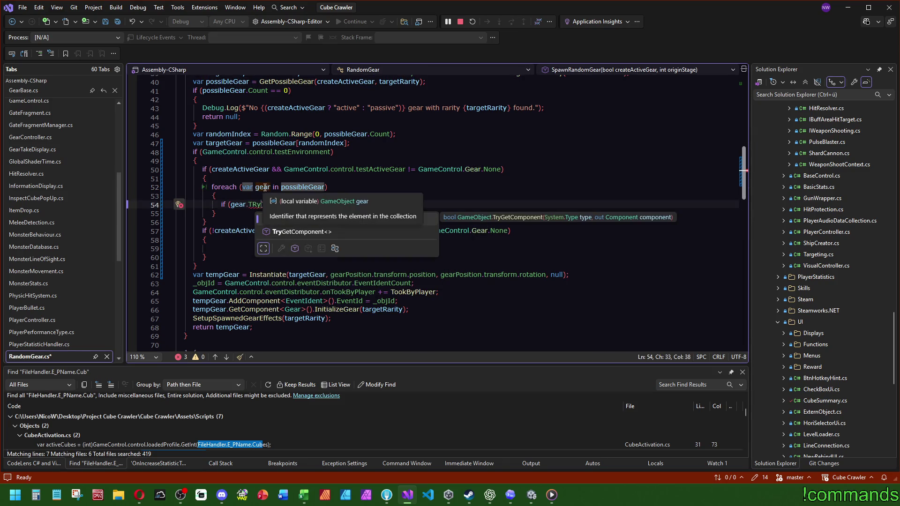
text(()
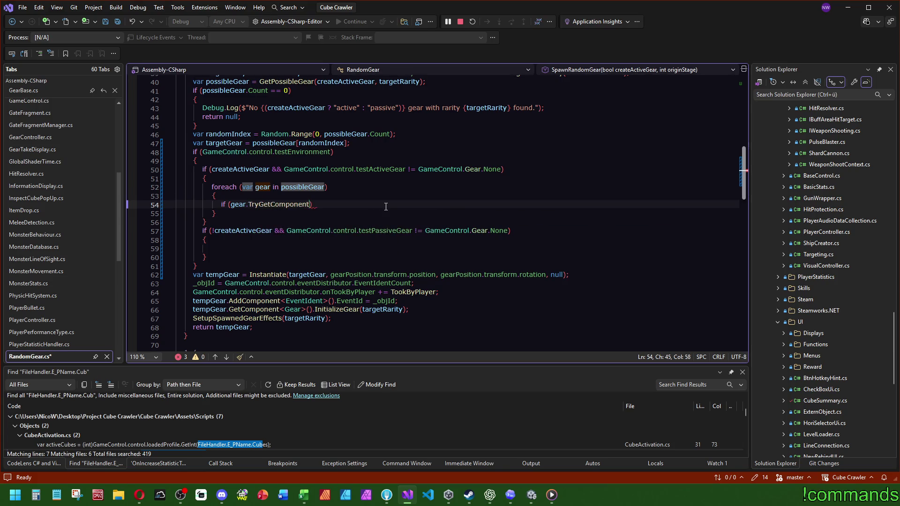
text(out)
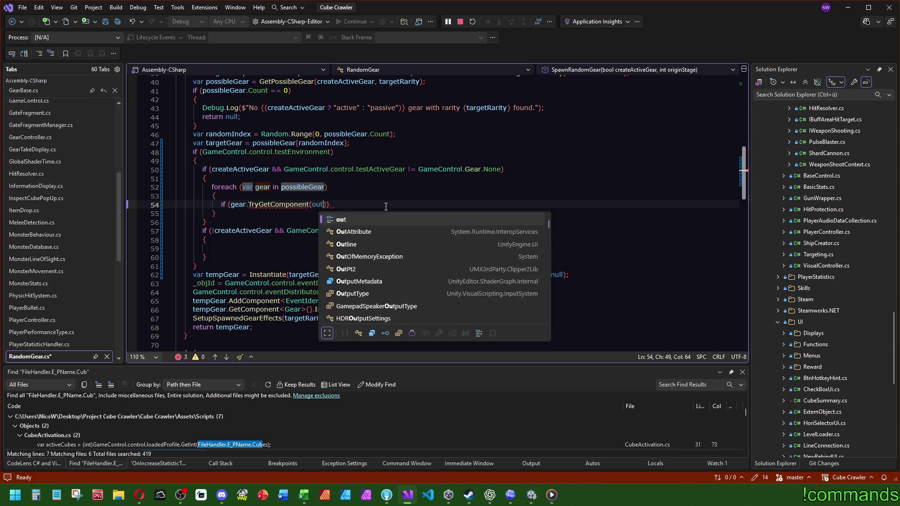
text( Gear )
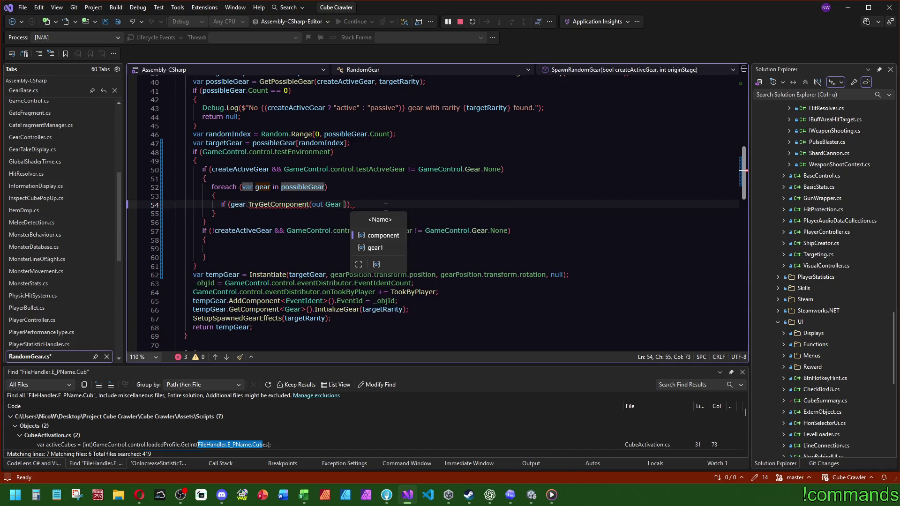
text(gearData)
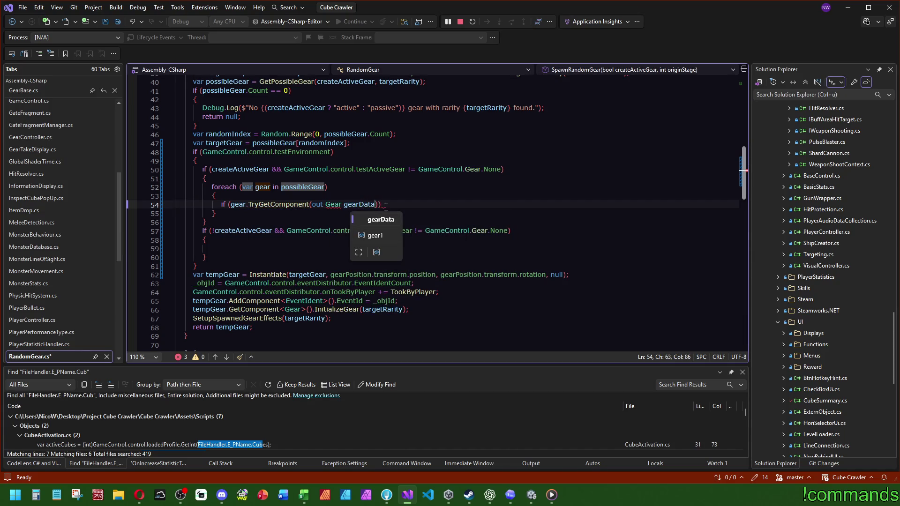
key(End)
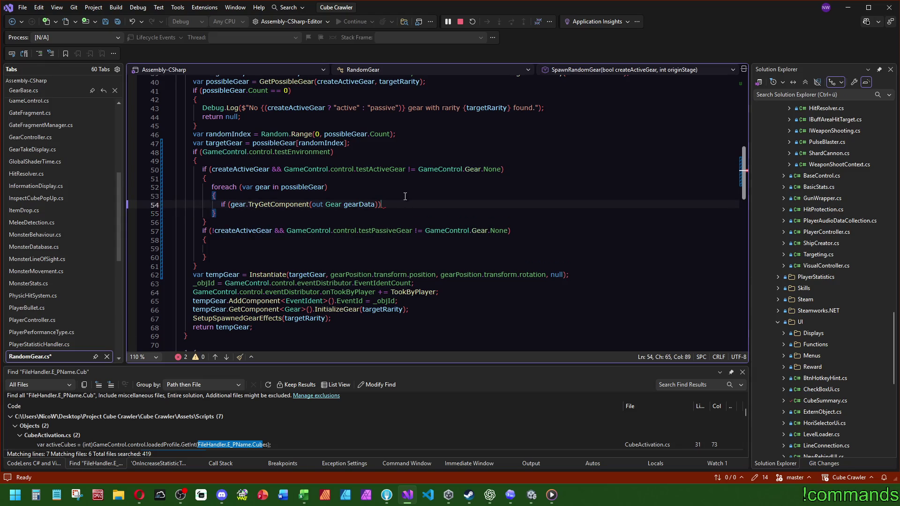
key(Return)
Nest an if (gearData.gear == testActiveGear) condition with an open body.
text(if )
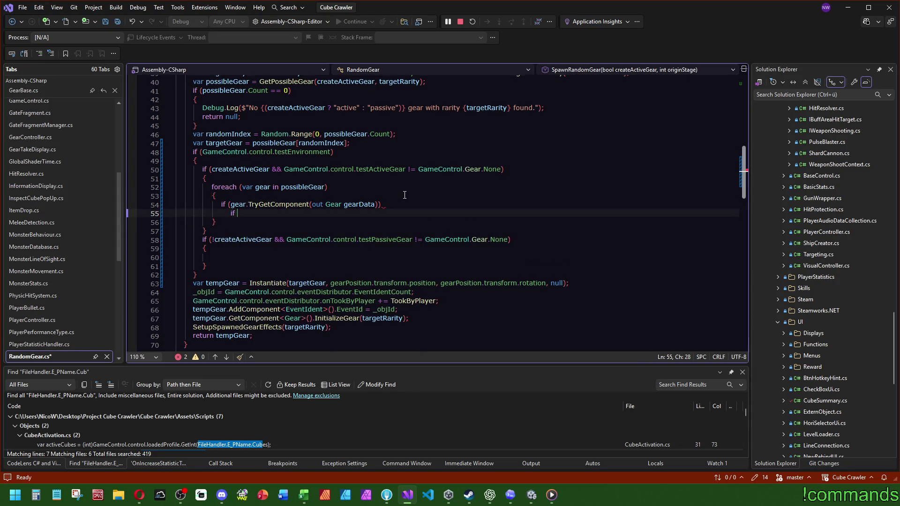
text((gearData.)
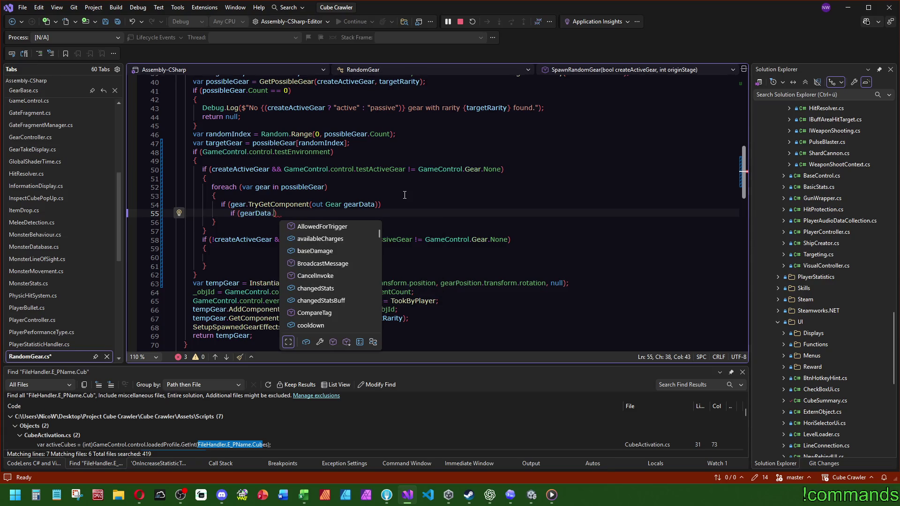
text(gear)
key(Escape)
text(==)
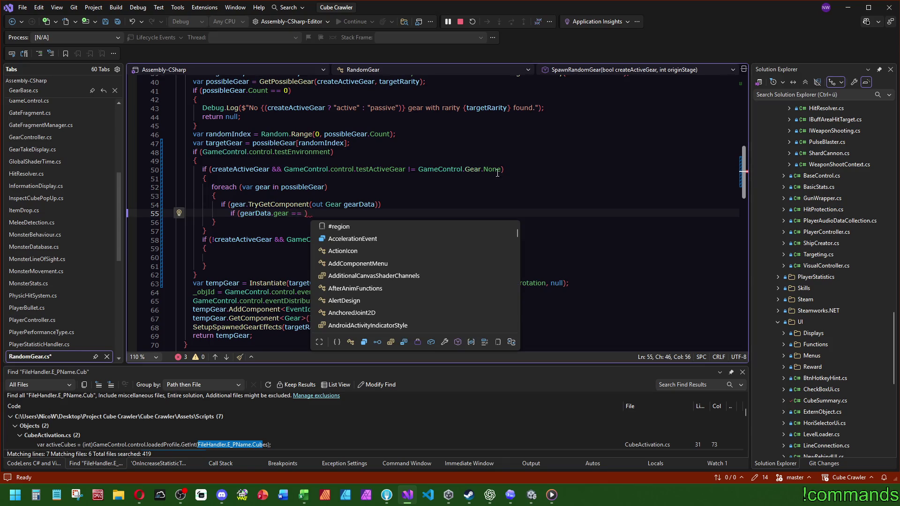
drag(405, 168, 285, 168)
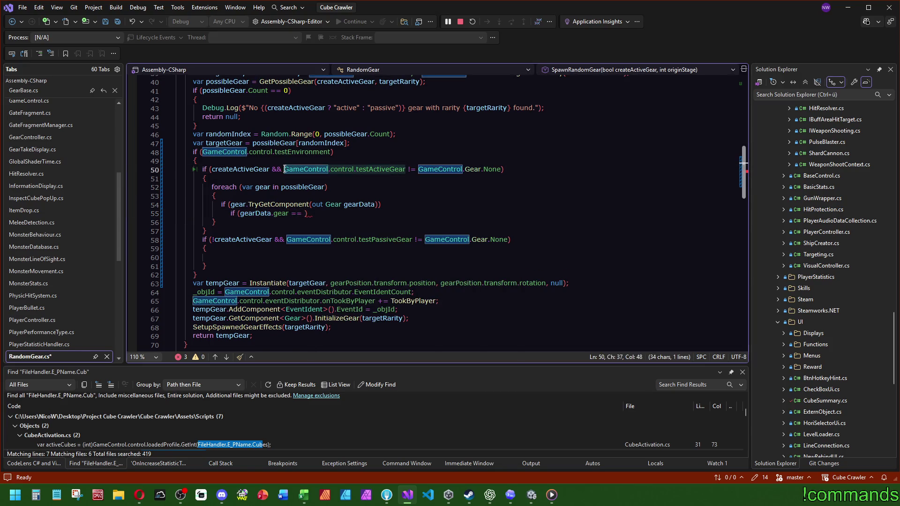
key(ctrl+c)
click(309, 213)
key(ctrl+v)
key(End)
key(Return)
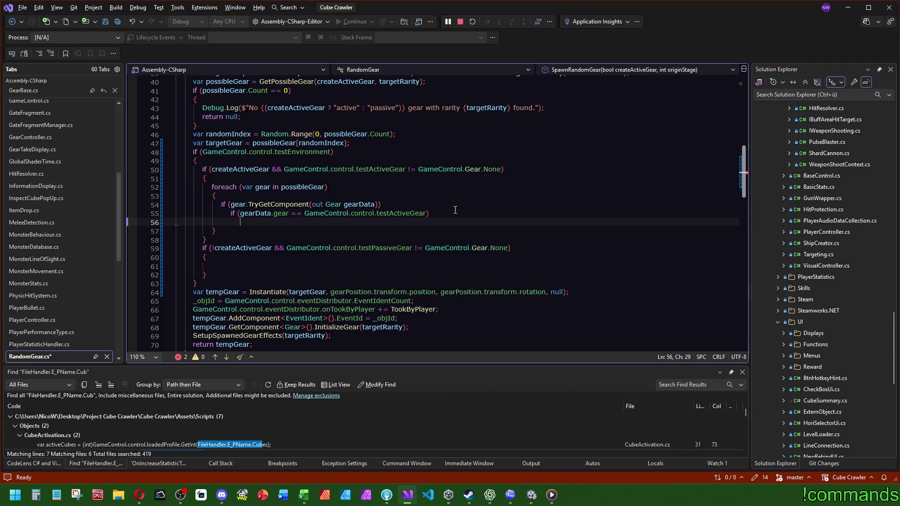
text({)
key(Return)
Set targetGear = gear; and break; inside the matching condition, then review the loop.
drag(206, 143, 243, 143)
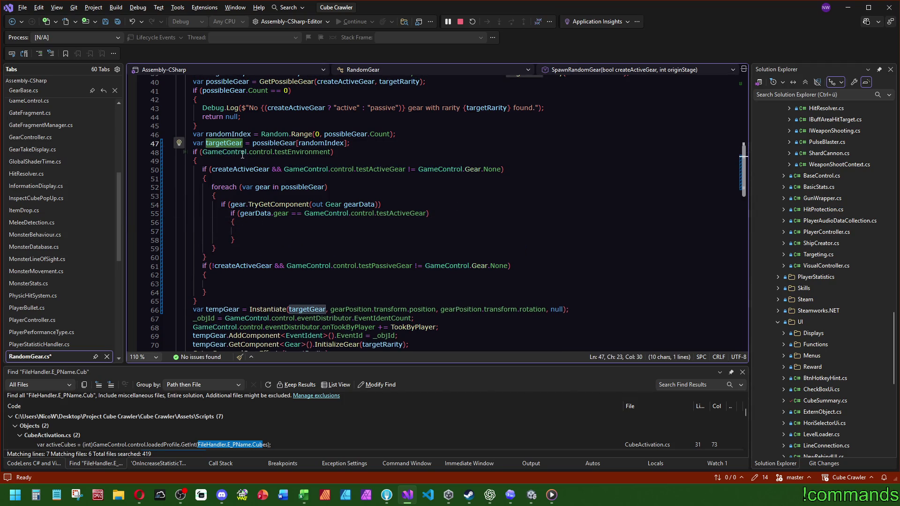
key(ctrl+c)
click(266, 232)
key(ctrl+v)
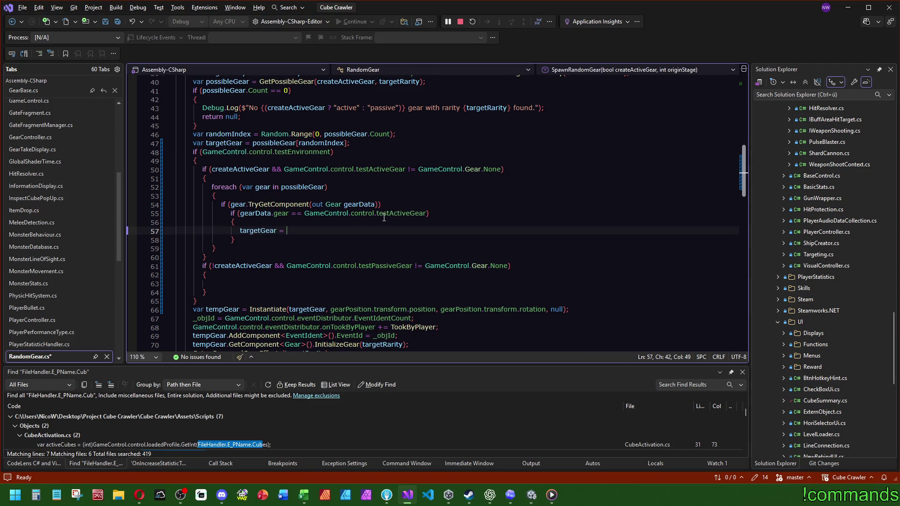
text(gear;)
key(Return)
text(break;)
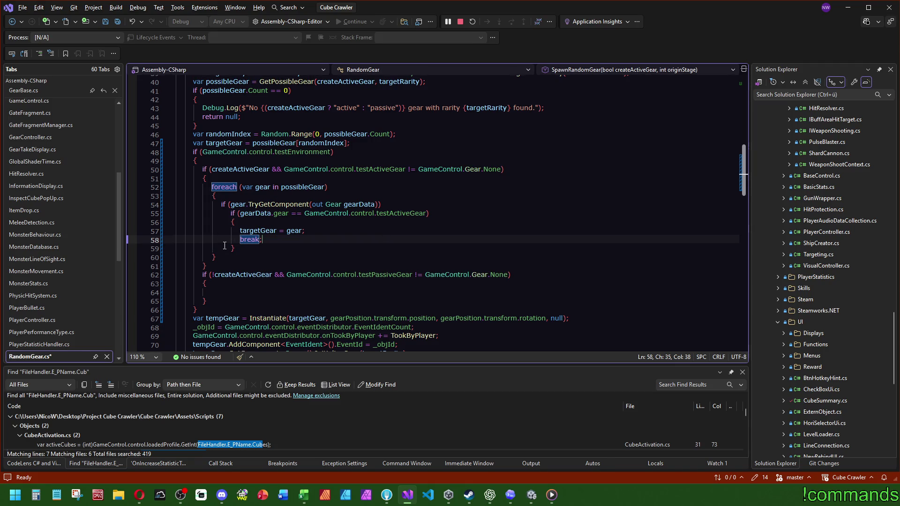
click(234, 256)
key(shift+Up)
key(shift+Up)
key(shift+Up)
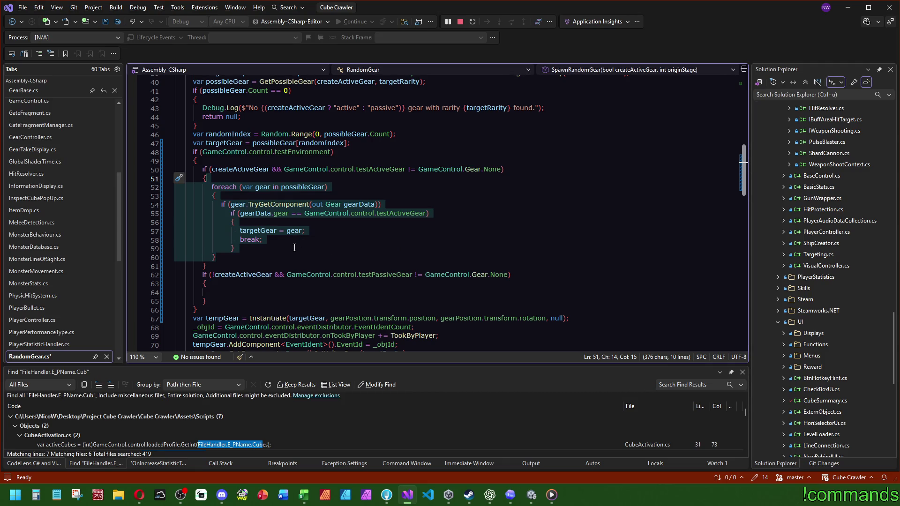
double_click(232, 82)
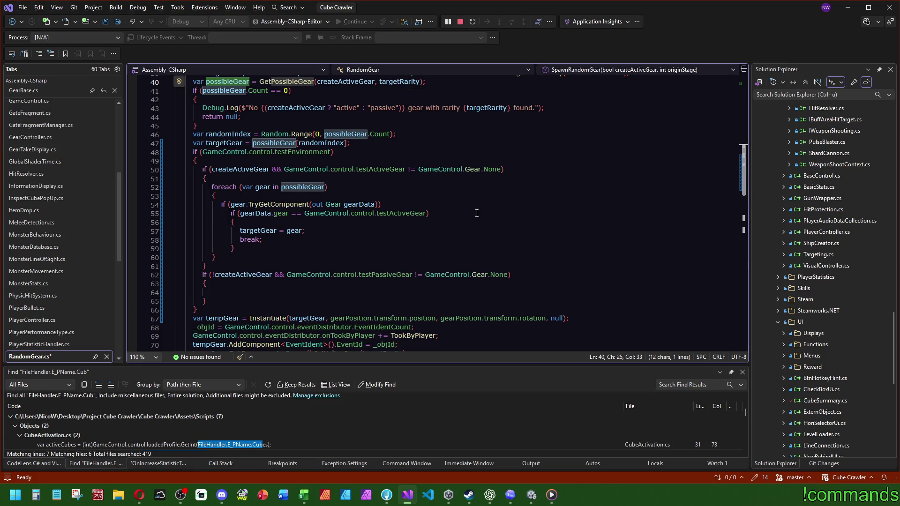
Paste the foreach block into the passive branch, comparing against testPassiveGear.
scroll(486, 225, up, 2)
mouse_move(487, 224)
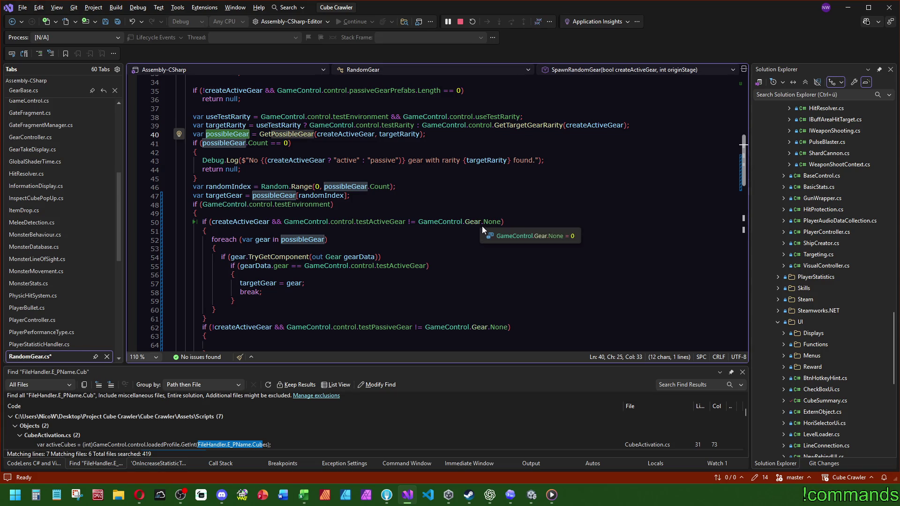
scroll(390, 234, down, 3)
drag(225, 231, 248, 151)
key(ctrl+c)
click(240, 266)
key(ctrl+v)
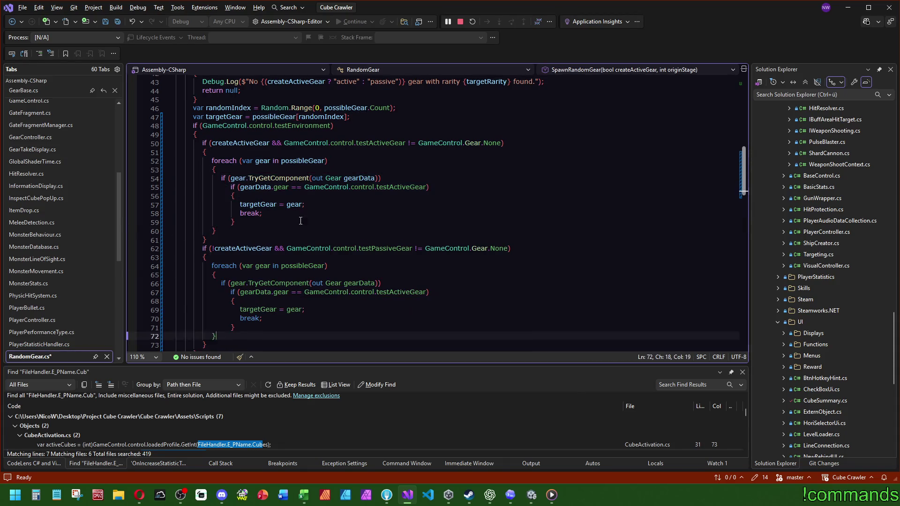
click(319, 269)
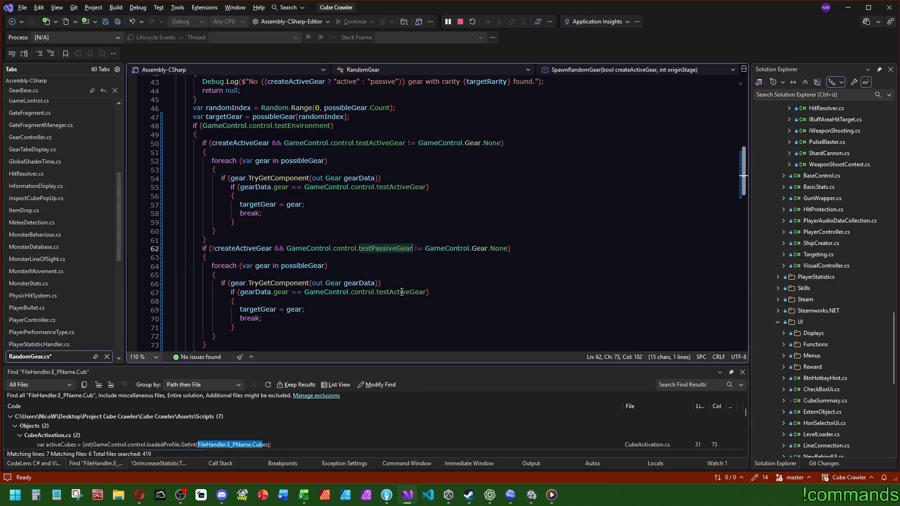
key(Tab)
Review both branches, then go to testActiveGear's definition with F12.
click(432, 307)
click(457, 187)
scroll(446, 192, down, 2)
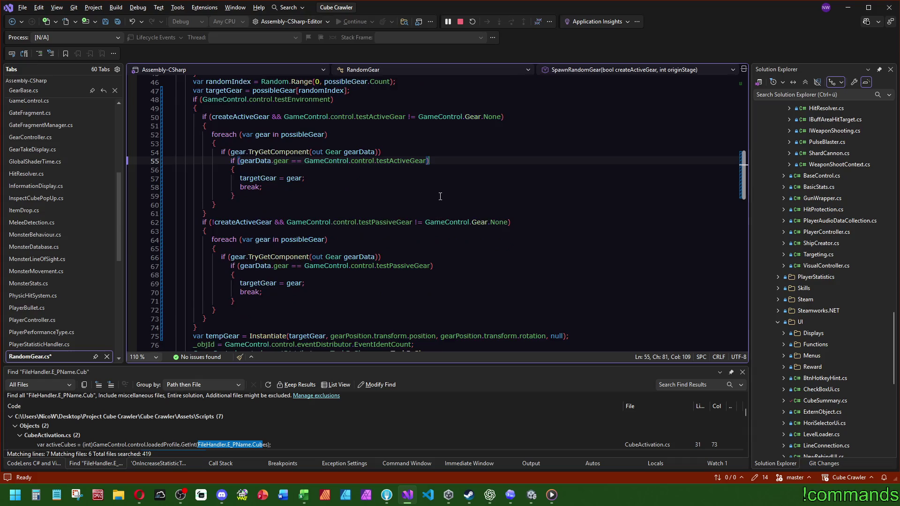
click(352, 258)
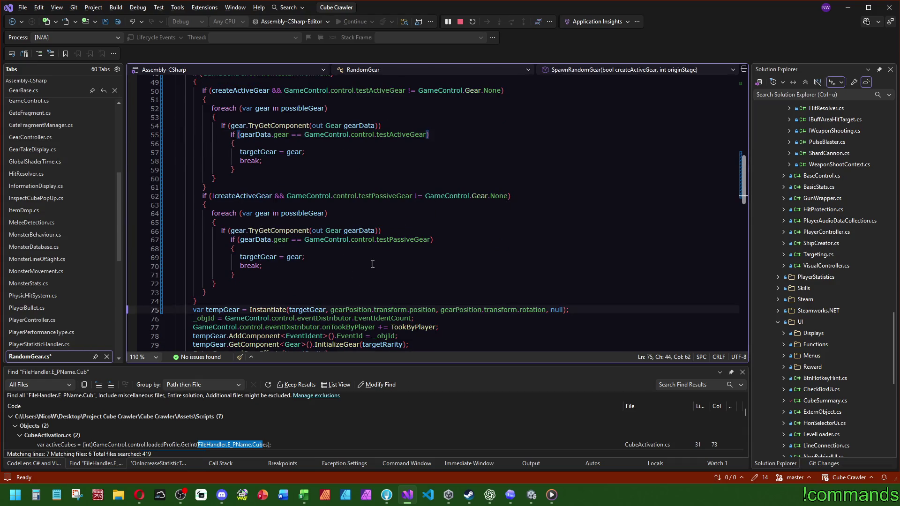
scroll(353, 262, up, 5)
scroll(288, 237, down, 3)
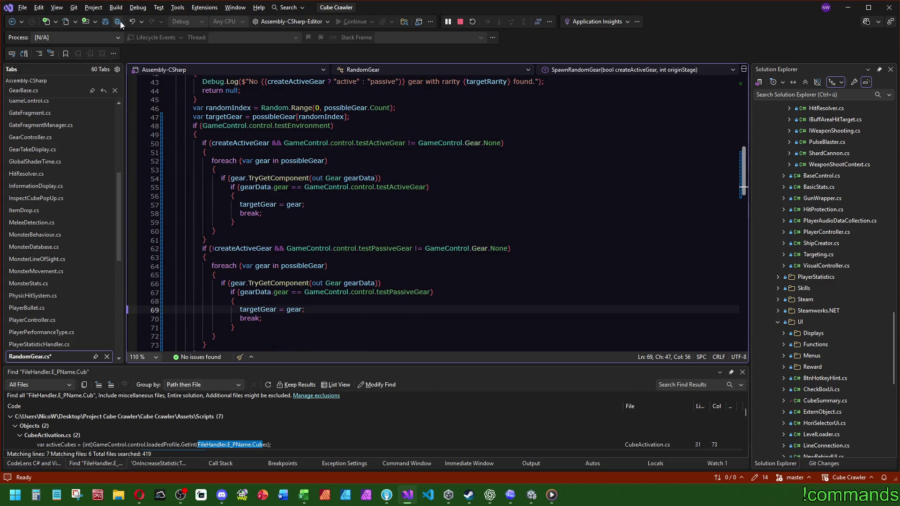
click(378, 143)
key(F12)
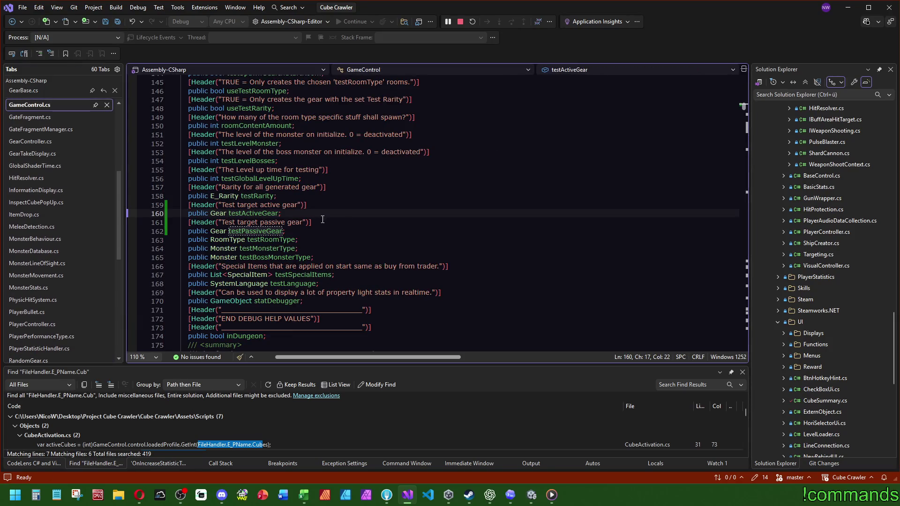
Append '(if rarity fits)' to the active gear header and copy it into the passive header.
click(301, 205)
text(()
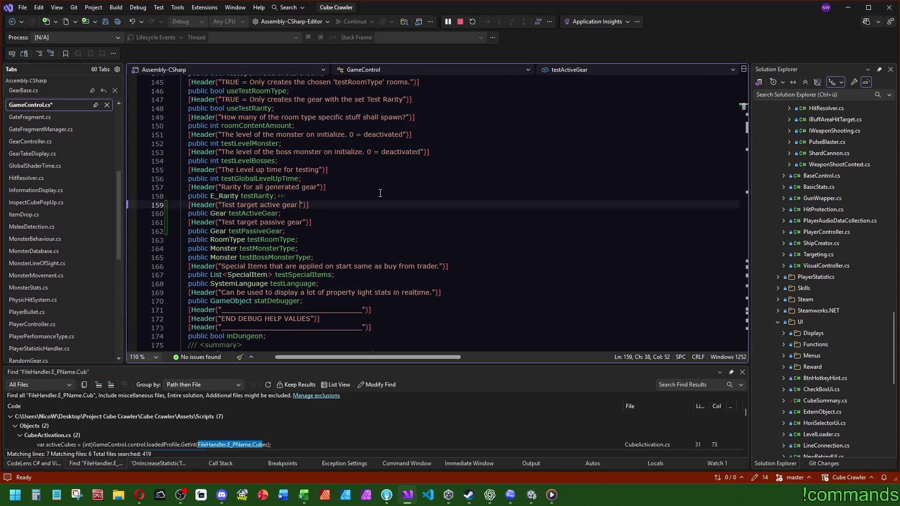
text(if rarity)
text( fits)
drag(345, 205, 297, 205)
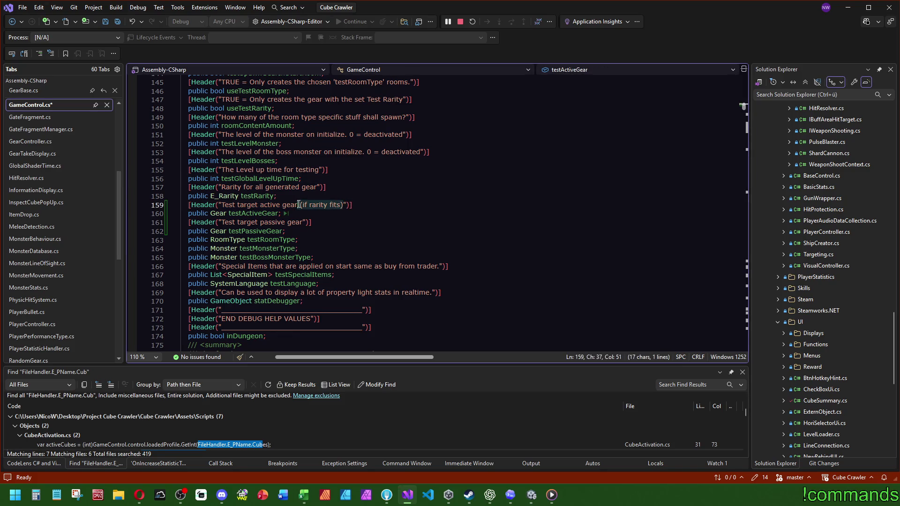
key(ctrl+c)
click(305, 222)
key(ctrl+v)
Insert 'target' into both header comments and save GameControl.cs.
click(309, 205)
text(target)
double_click(321, 206)
key(ctrl+c)
click(315, 223)
key(ctrl+v)
key(End)
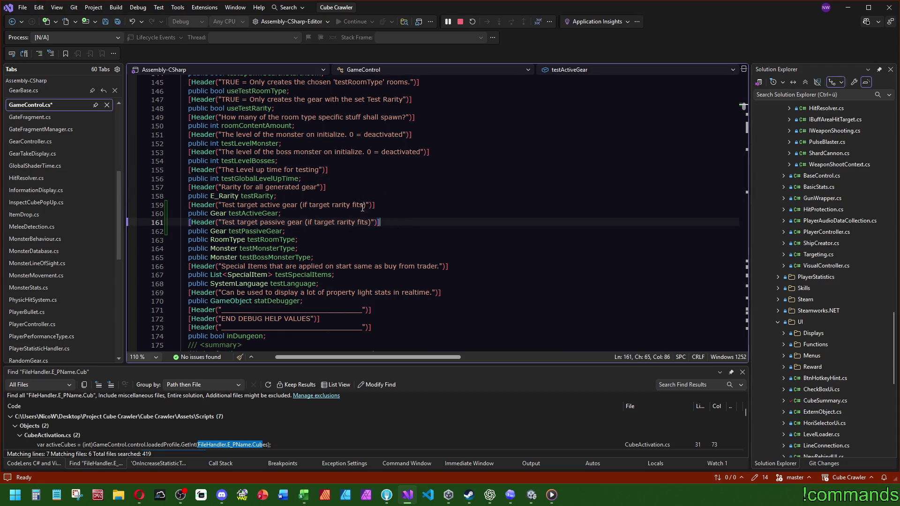
key(ctrl+s)
Replace 'fits' with 'available' in both header comments and save again.
double_click(370, 205)
click(370, 206)
key(BackSpace)
key(BackSpace)
key(BackSpace)
text(available)
double_click(358, 204)
key(ctrl+c)
double_click(361, 222)
key(ctrl+v)
click(305, 179)
click(115, 24)
Bring the Unity editor to the front so the scripts recompile.
mouse_move(532, 497)
click(569, 443)
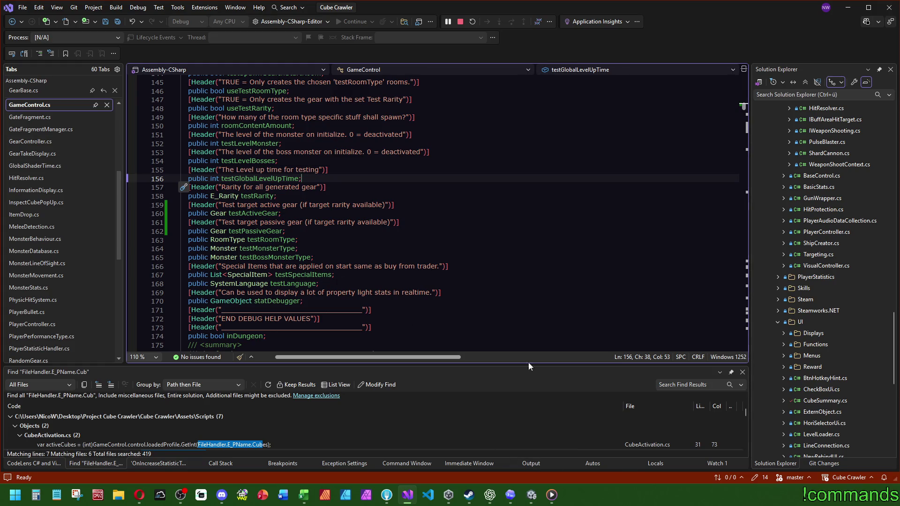
mouse_move(532, 496)
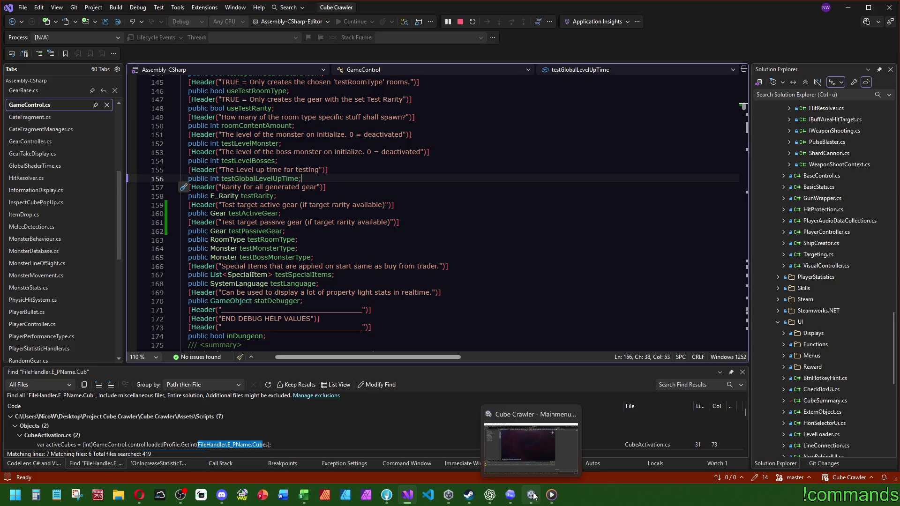
click(533, 496)
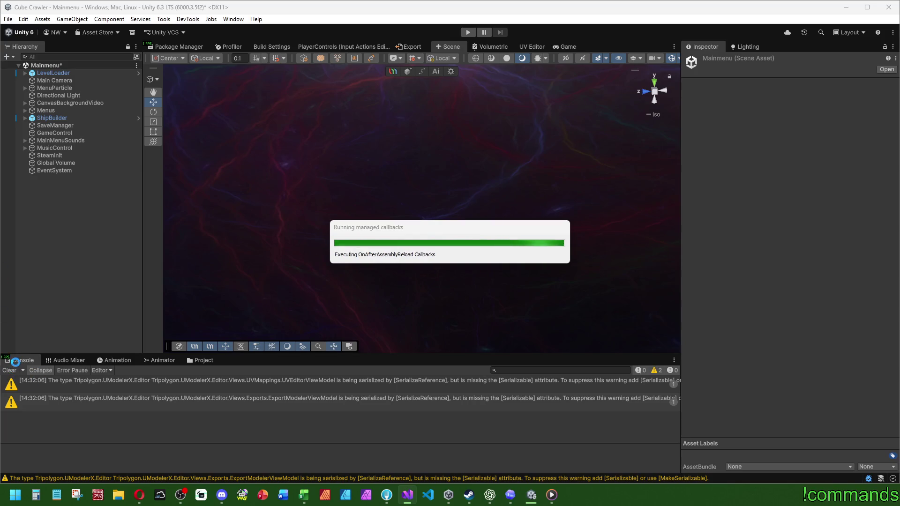
On GameControl, enable Use Test Rarity and set Test Rarity to Rare.
click(60, 132)
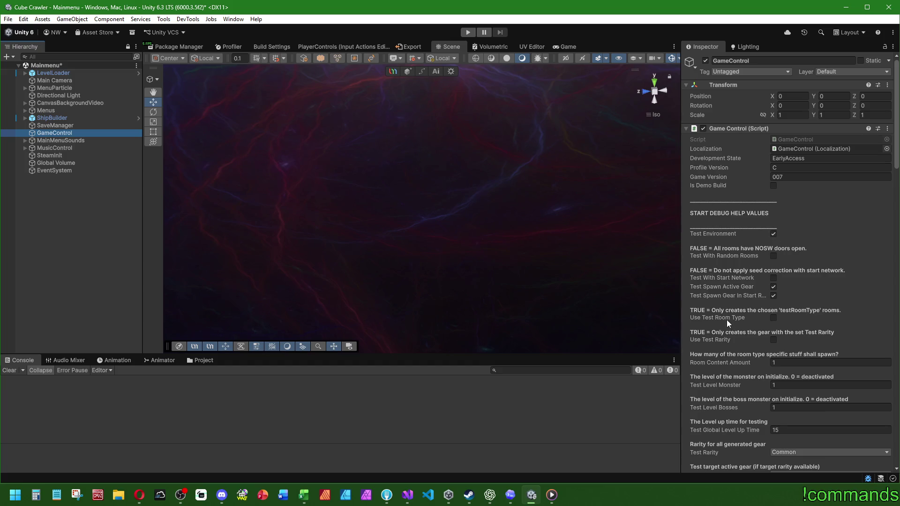
scroll(732, 274, down, 3)
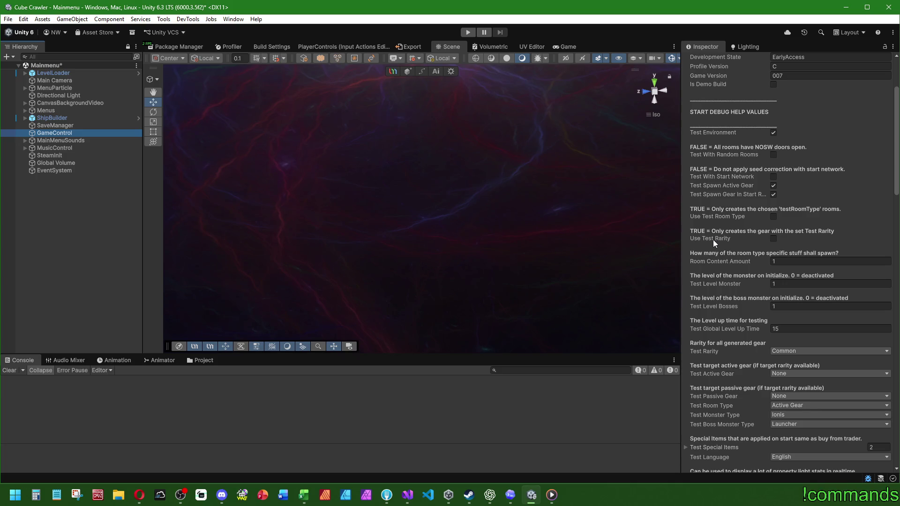
click(774, 238)
click(803, 352)
click(793, 382)
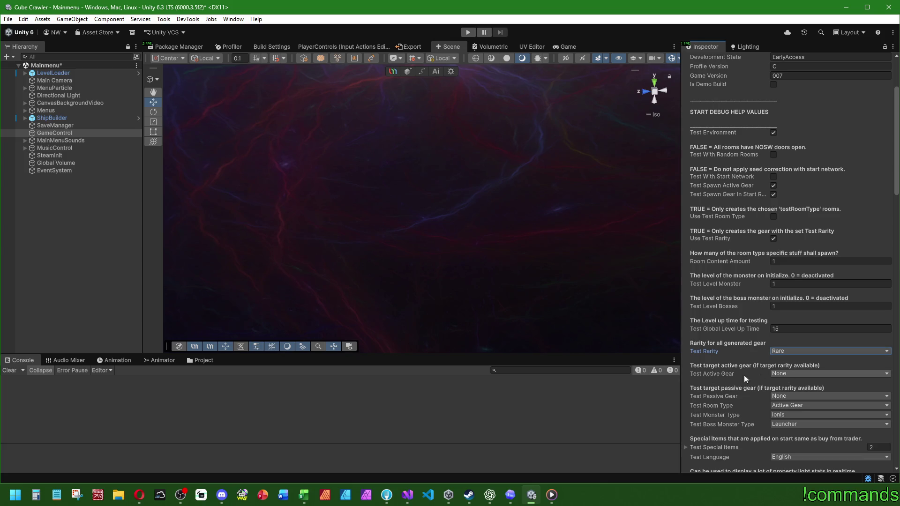
Set GameControl's Test Active Gear to Orbital Pulse.
scroll(760, 374, down, 2)
click(778, 324)
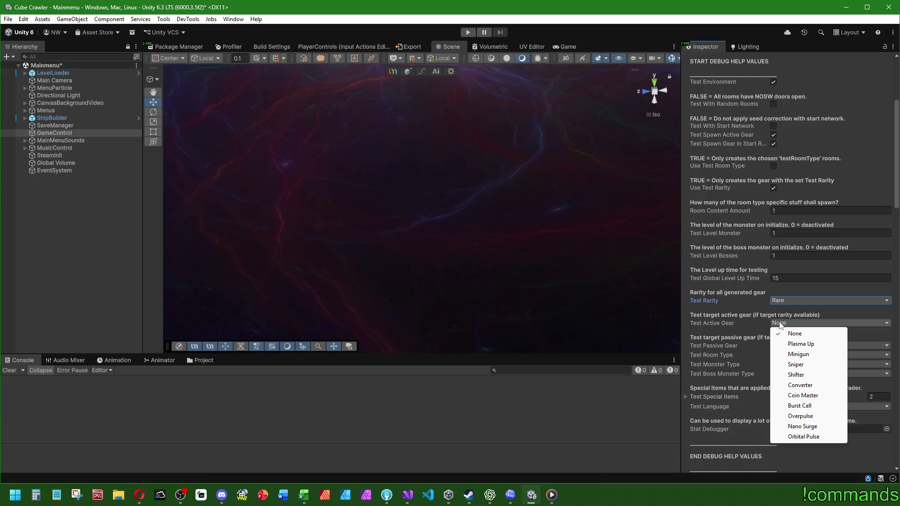
click(804, 437)
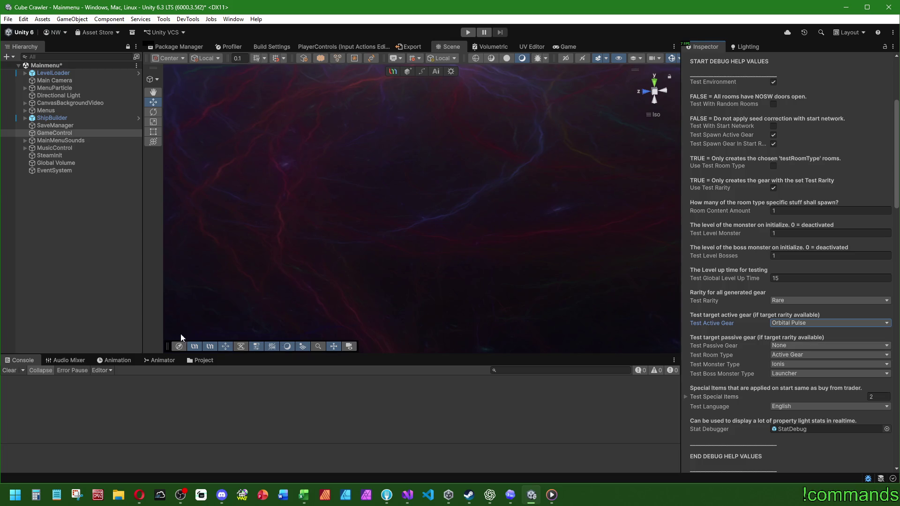
click(45, 303)
click(8, 19)
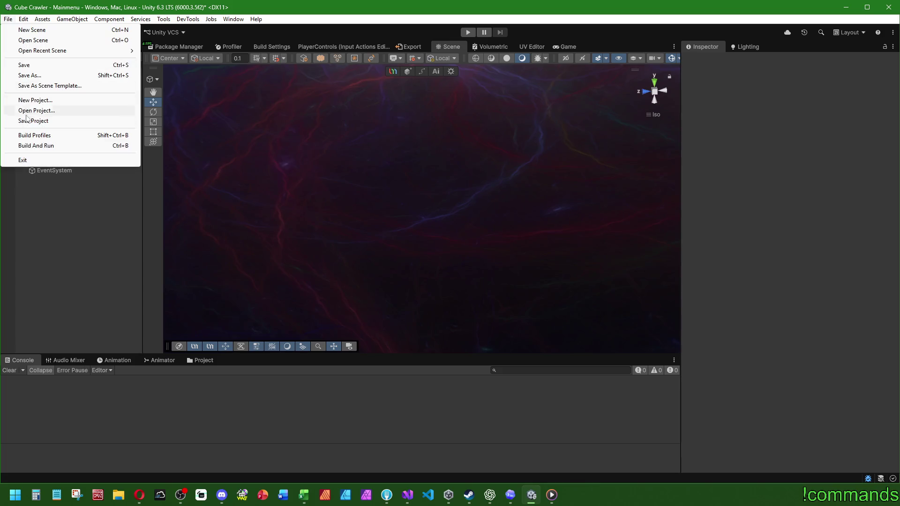
Save the Mainmenu scene, recheck RandomGear.cs in Visual Studio, and return to Unity.
click(18, 66)
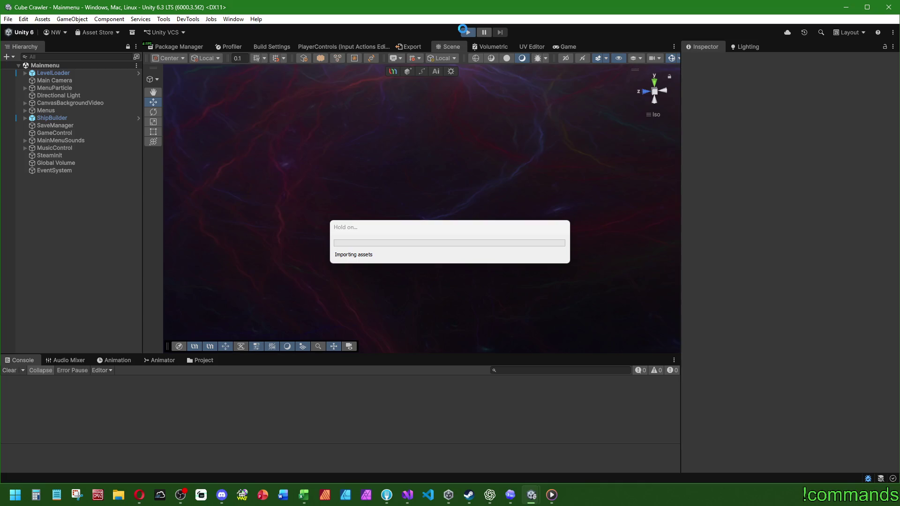
click(408, 501)
key(ctrl+minus)
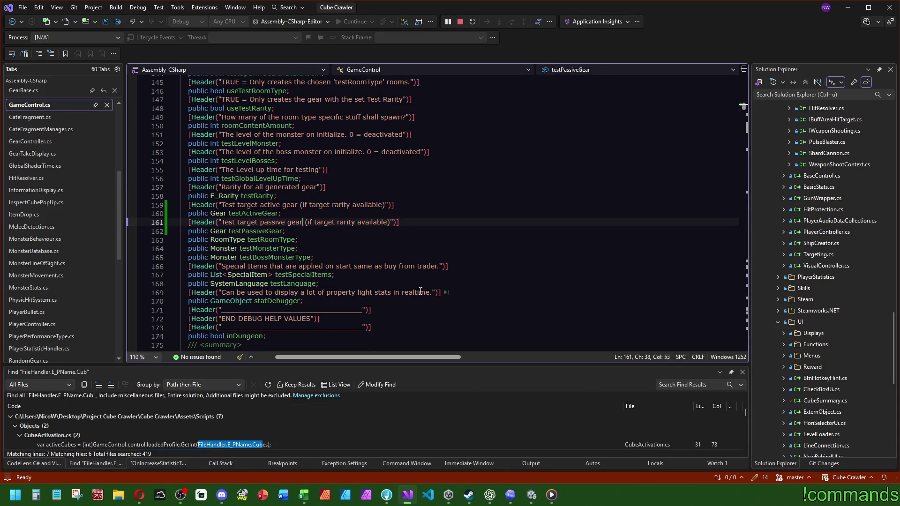
key(ctrl+minus)
scroll(379, 175, down, 1)
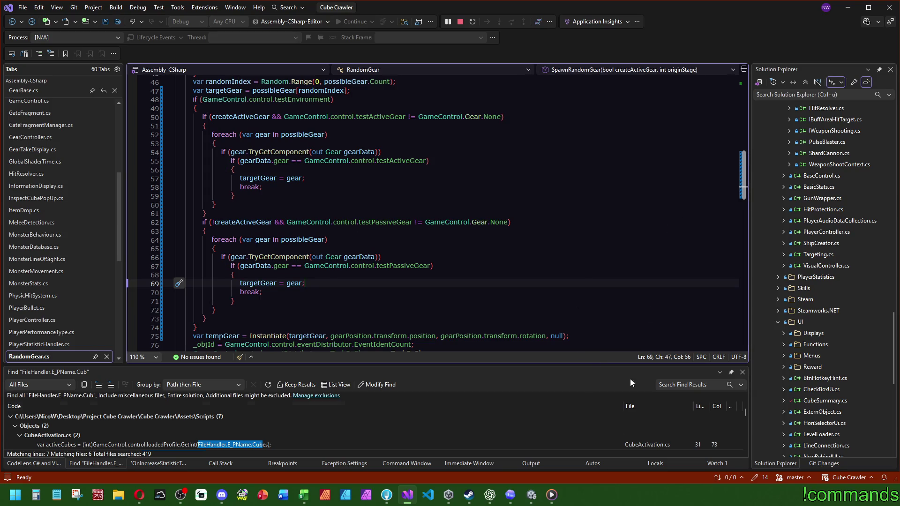
click(532, 495)
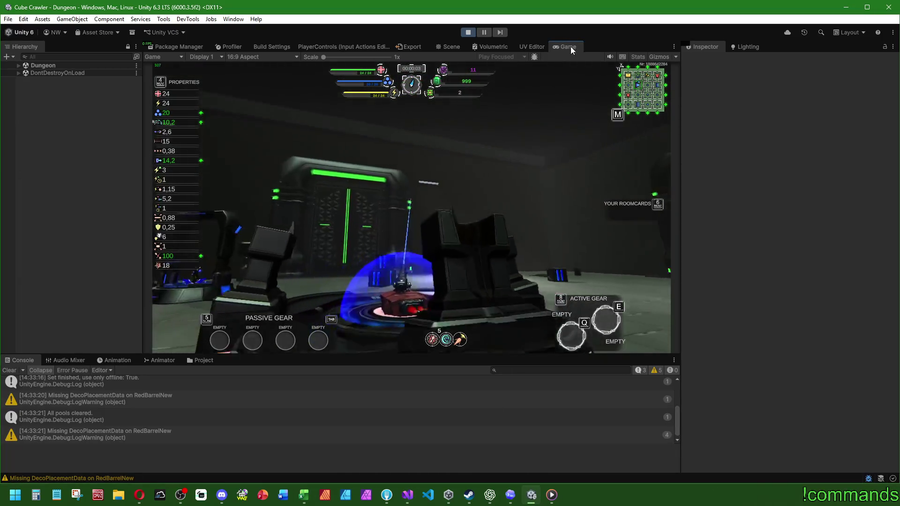
Maximize the Game view, check the dungeon map, and trigger Orbital Pulse placement with keypad 6.
double_click(570, 46)
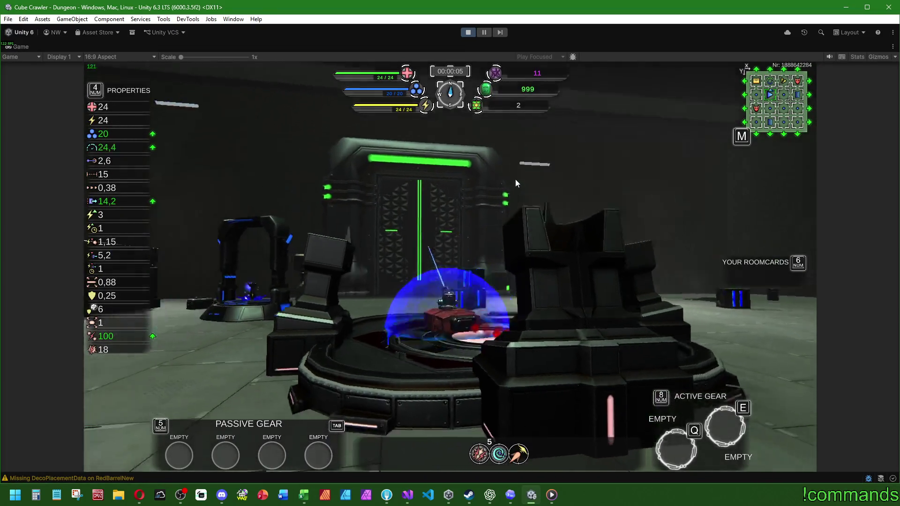
key(m)
key(d)
key(d)
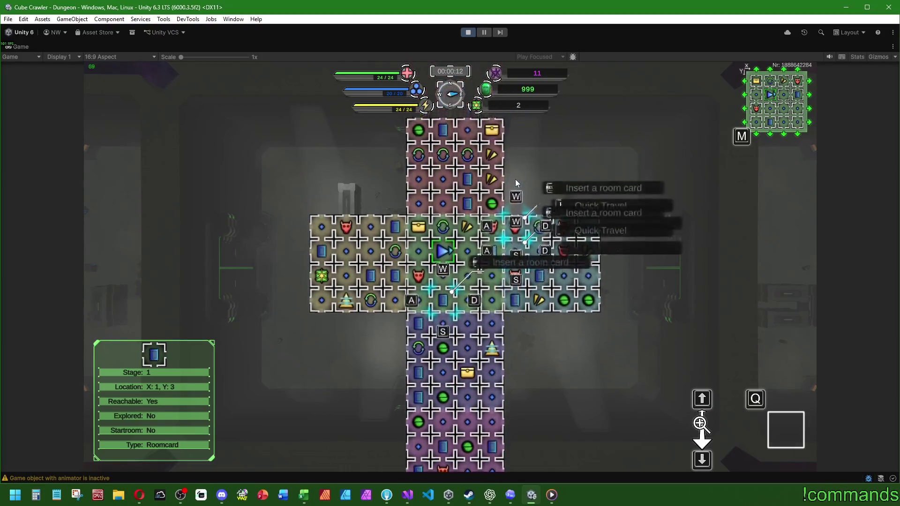
key(m)
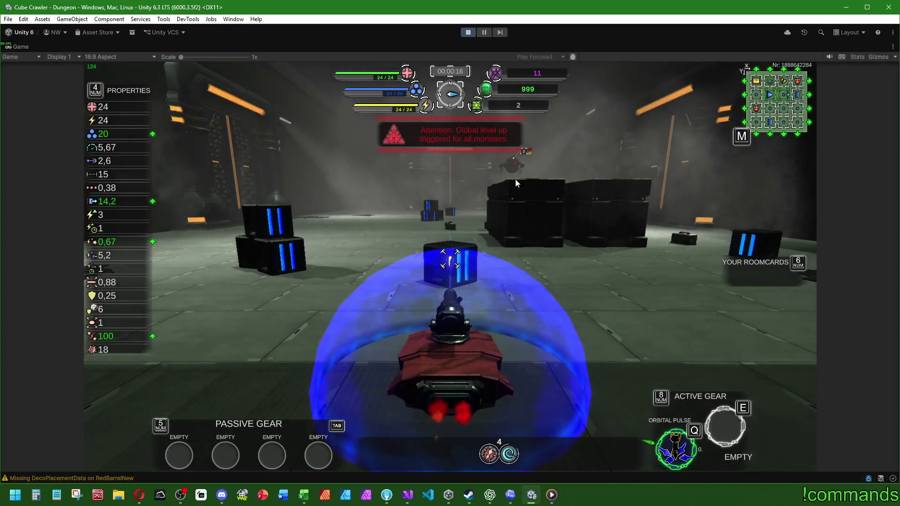
key(KP_6)
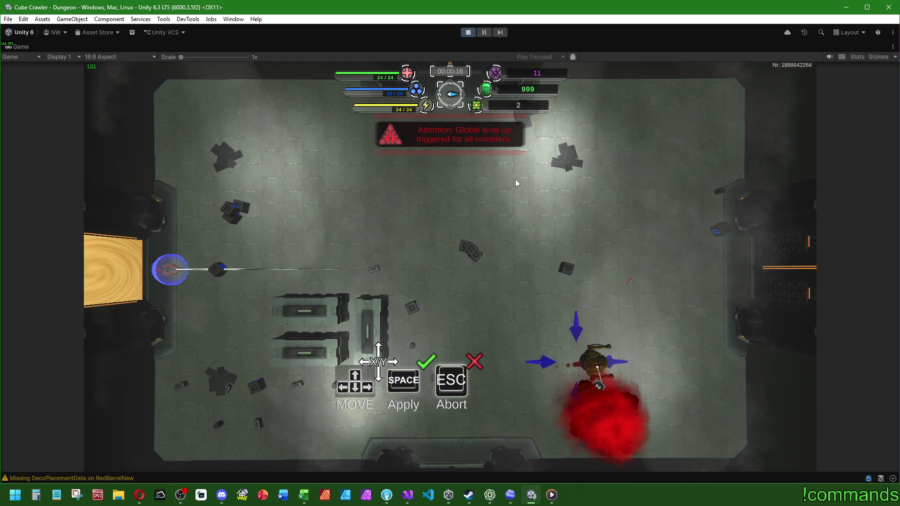
key(super)
key(super)
key(shift+space)
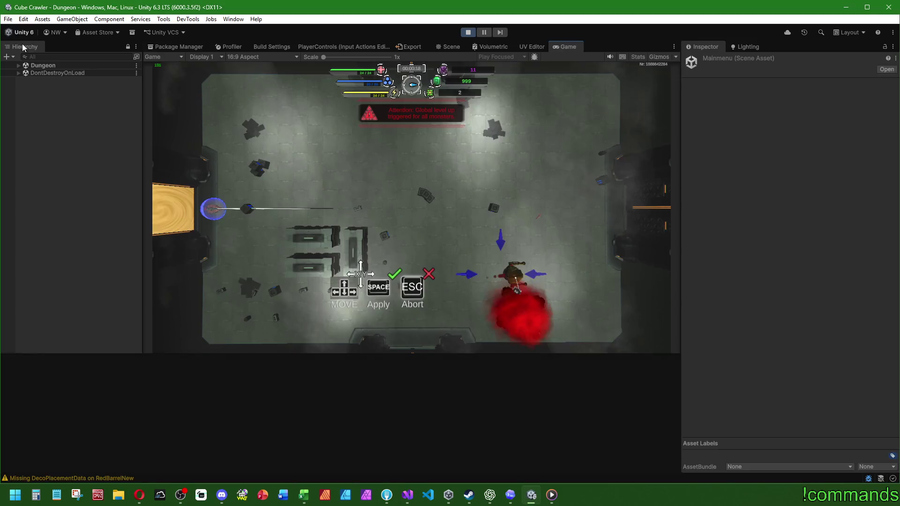
In the Scene view, frame and orbit around rooms Room_Ident: 22 and 23.
click(448, 47)
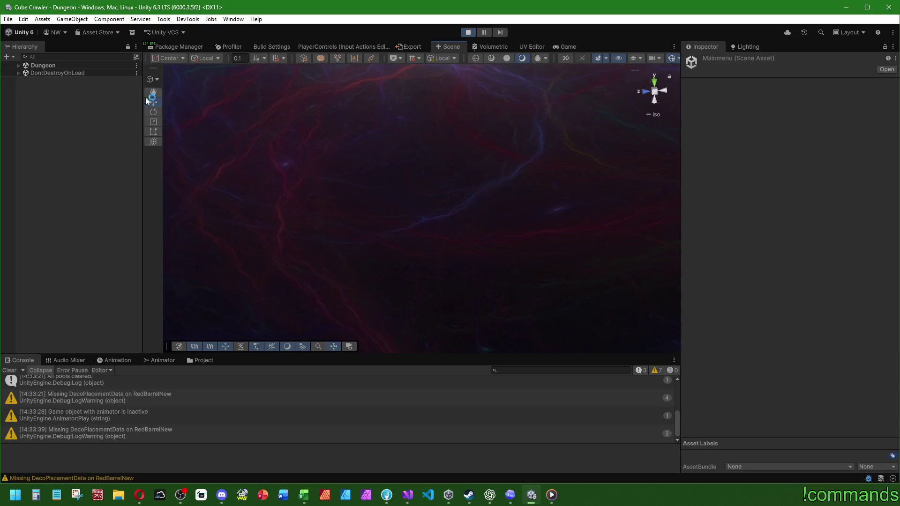
click(19, 65)
click(77, 126)
key(f)
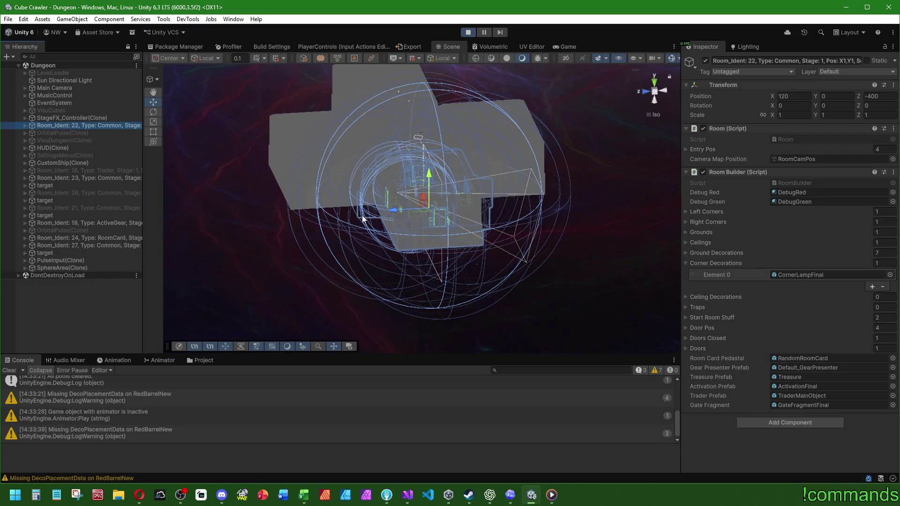
drag(344, 217, 647, 286)
double_click(64, 179)
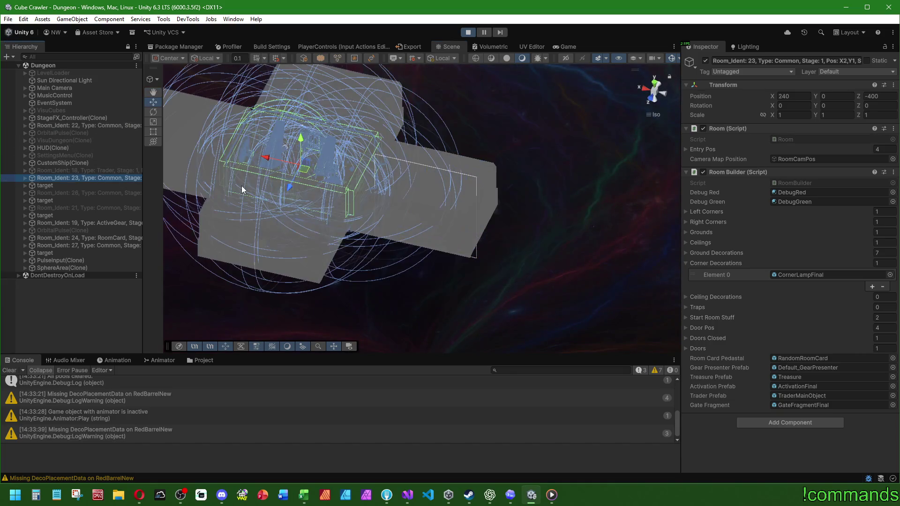
mouse_move(344, 179)
mouse_down()
mouse_move(469, 235)
mouse_move(444, 190)
mouse_move(408, 202)
mouse_up()
Select SphereArea(Clone) > AoEDamage, clear the Console, dock Game beside Scene, and confirm placement.
click(25, 178)
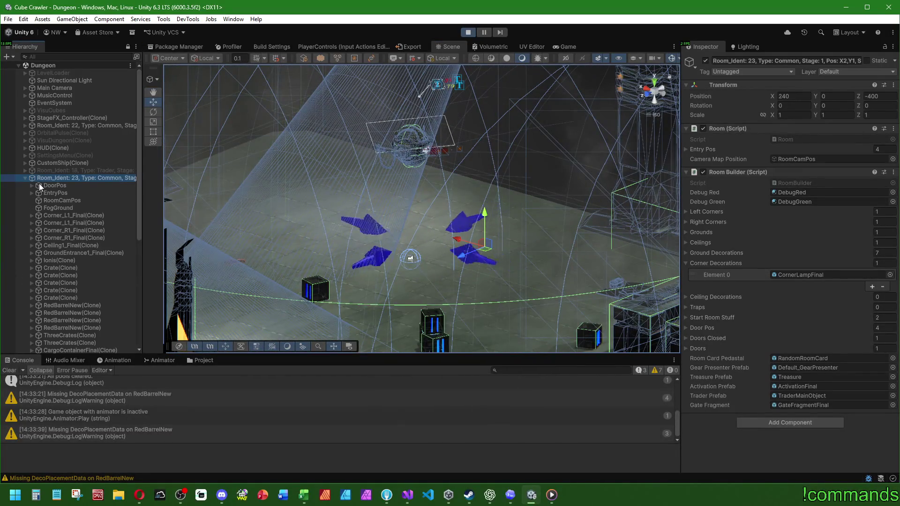
scroll(100, 210, down, 10)
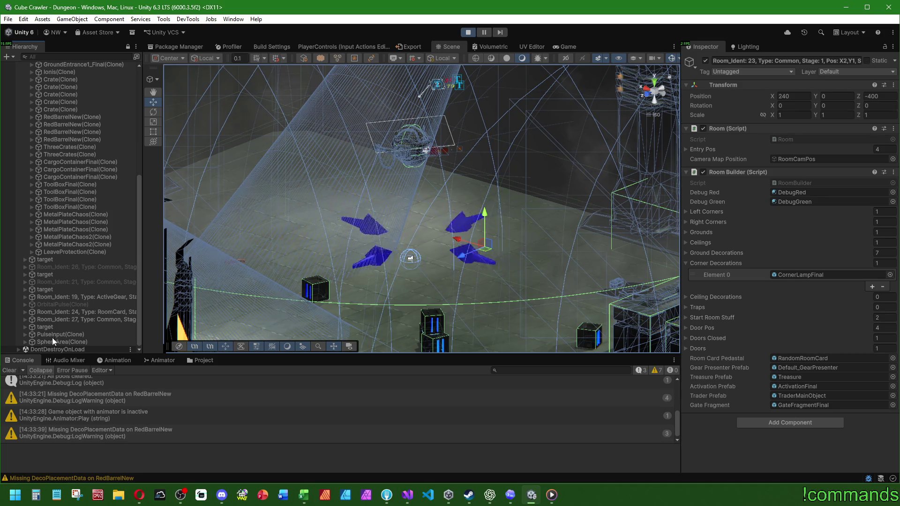
click(52, 341)
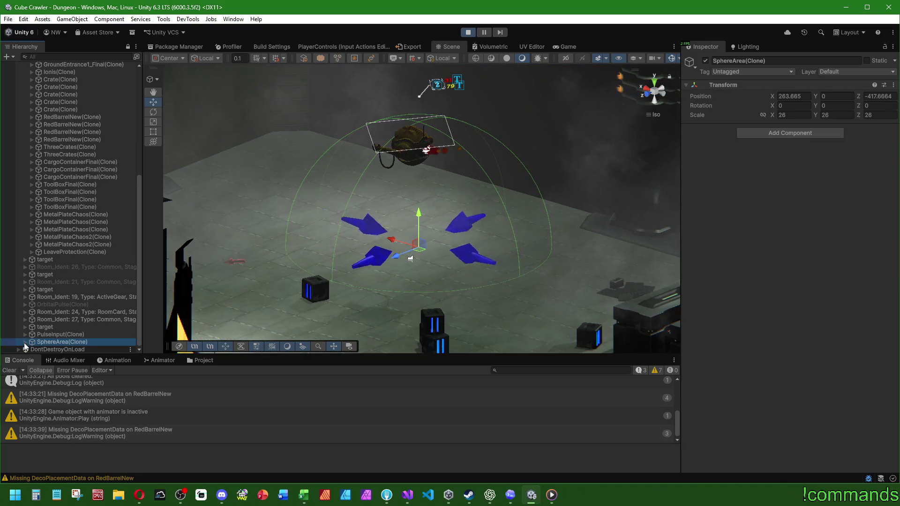
click(25, 342)
click(61, 342)
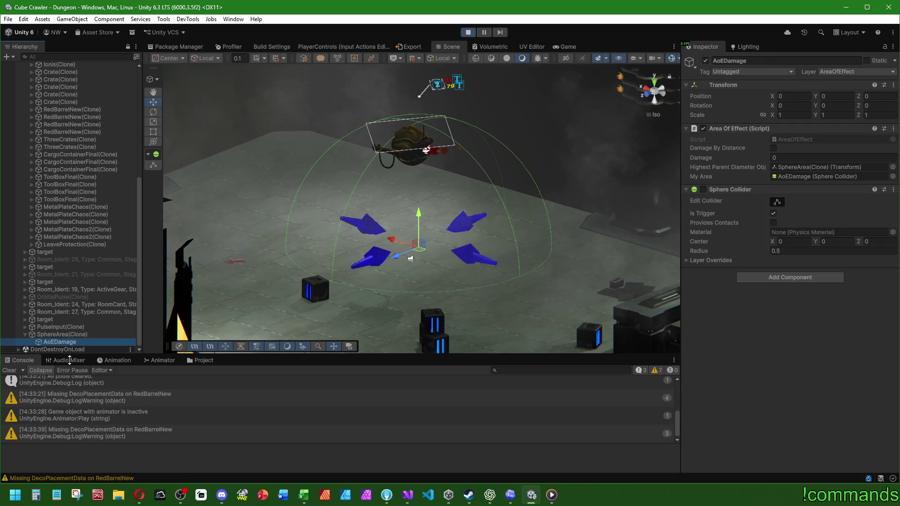
click(9, 371)
mouse_move(563, 46)
mouse_down()
mouse_move(576, 209)
mouse_move(566, 163)
mouse_up()
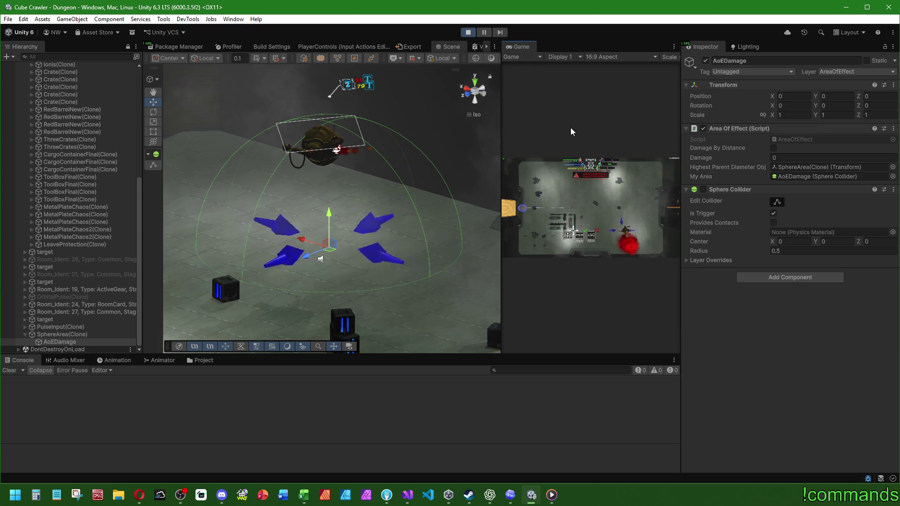
click(602, 195)
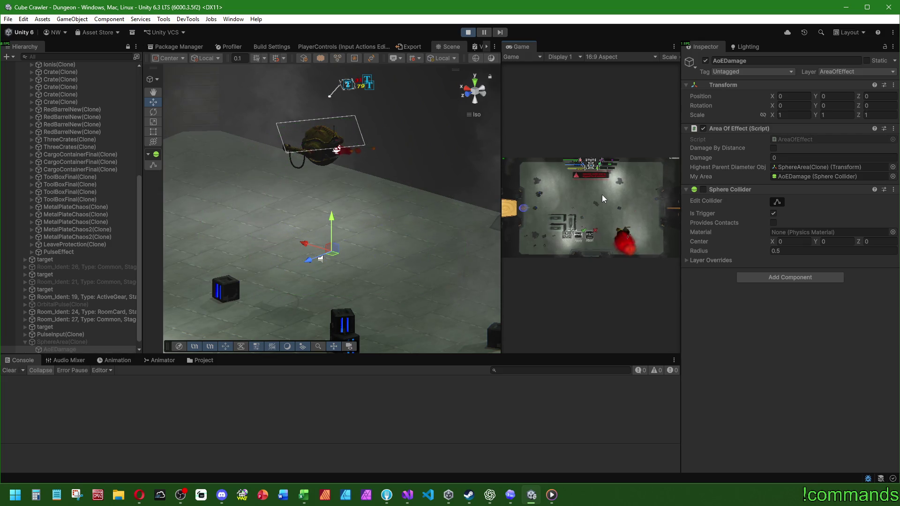
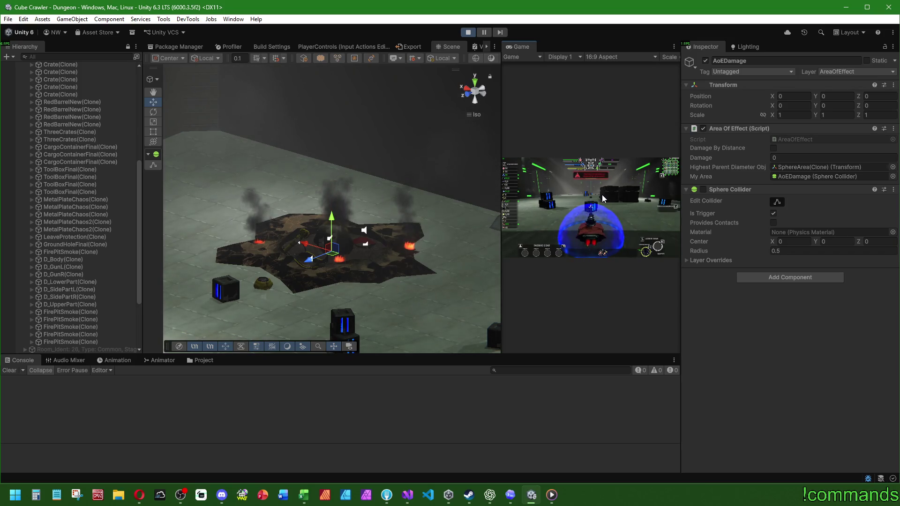
Stop Play mode and dock the Game view into the Scene view's tab group.
key(super)
click(467, 34)
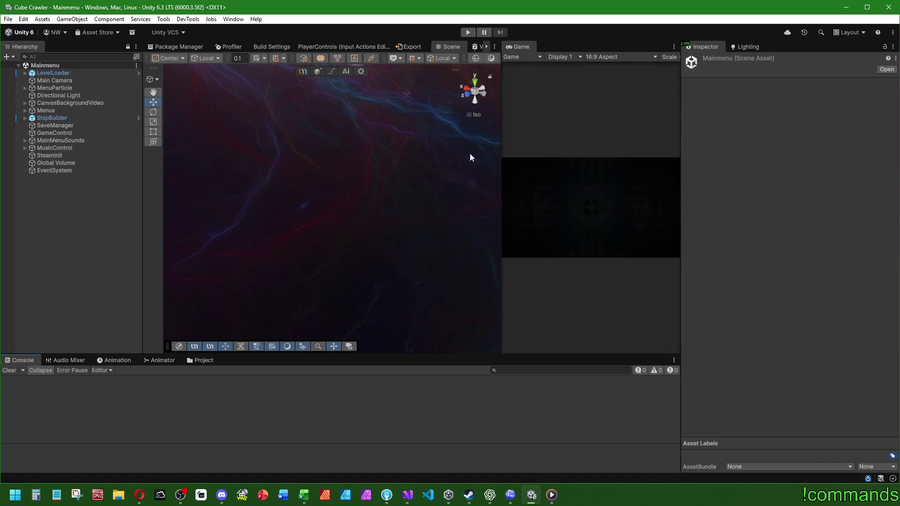
mouse_move(521, 46)
mouse_down()
mouse_move(640, 54)
mouse_move(581, 49)
mouse_up()
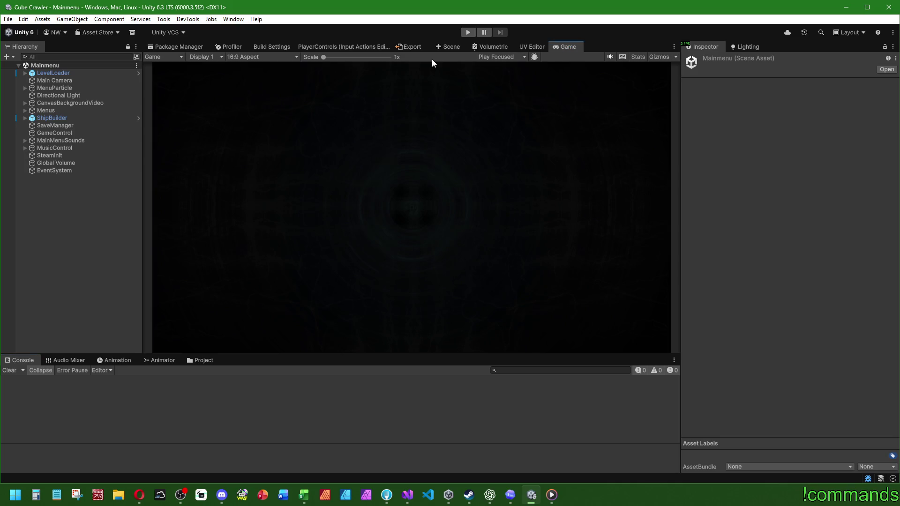
Switch to Visual Studio, where RandomGear.cs is open.
mouse_move(406, 501)
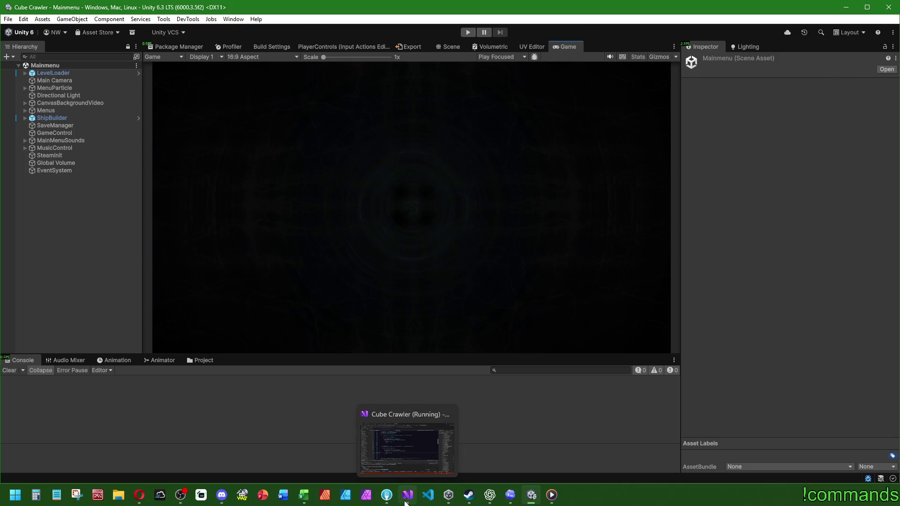
click(389, 482)
mouse_move(552, 495)
click(469, 200)
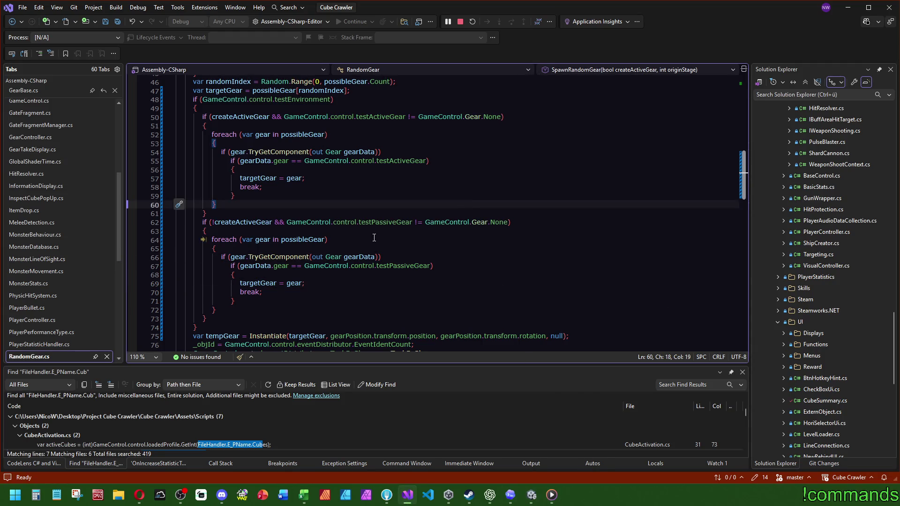
Search the code for 'rocket' and open Rocket.cs.
key(ctrl+t)
text(rocket)
click(322, 198)
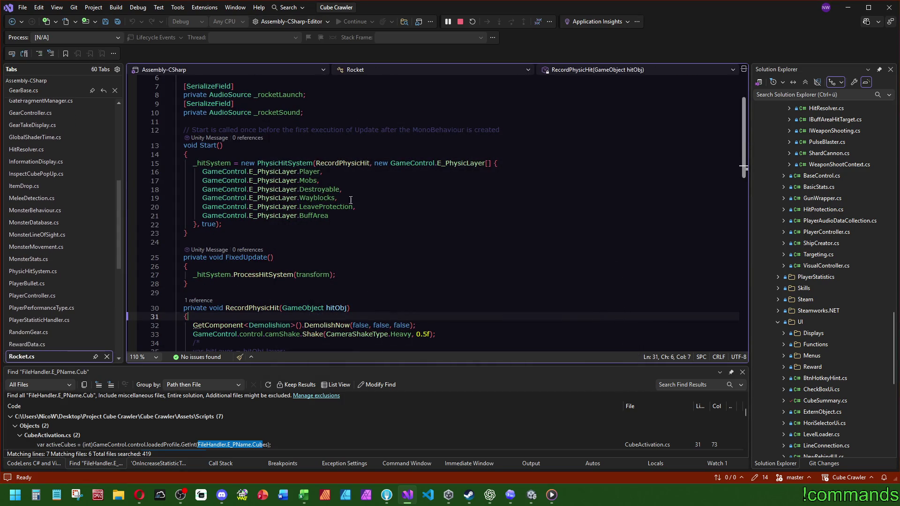
scroll(325, 206, down, 15)
scroll(328, 213, up, 7)
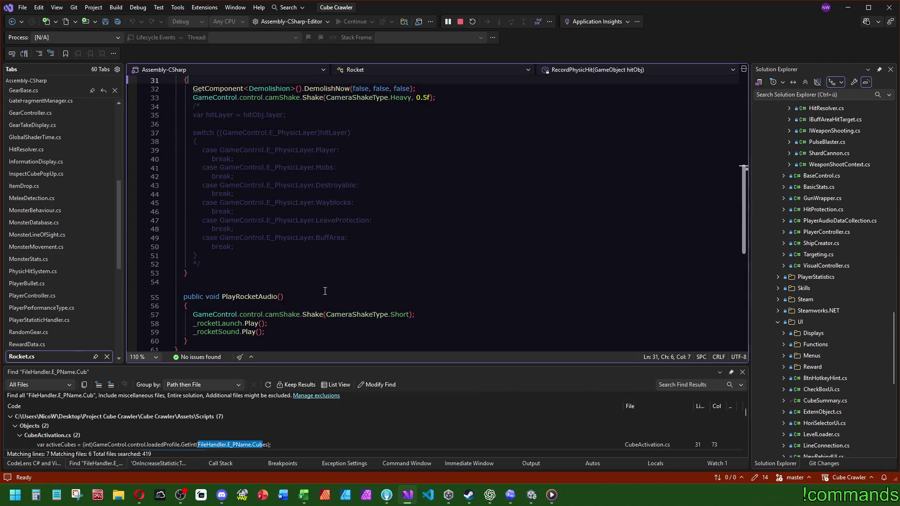
scroll(258, 290, up, 7)
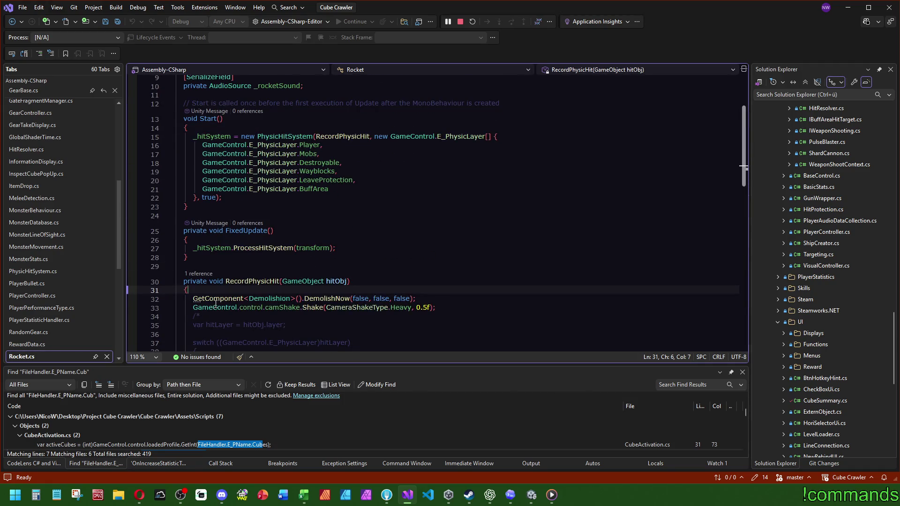
Follow PlayRocketAudio's single reference to its call in PulseEffect.cs's SendAppliedTarget.
click(206, 274)
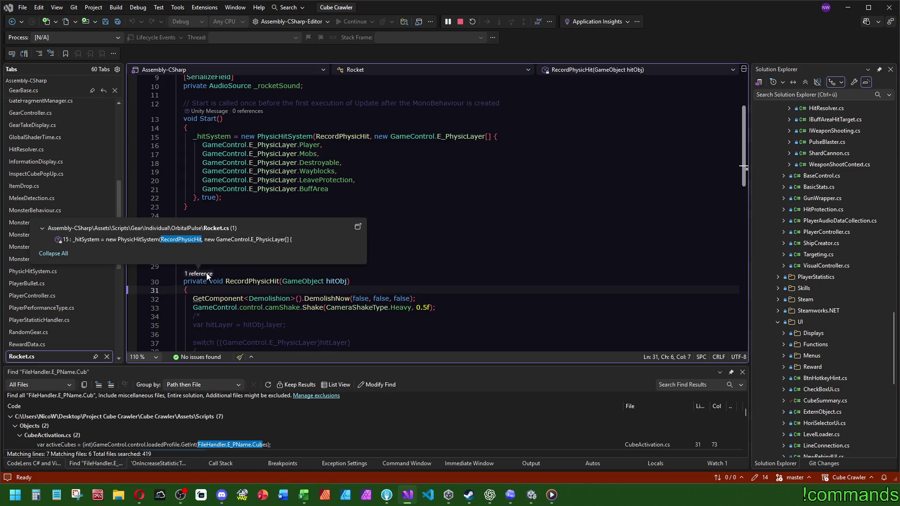
click(440, 197)
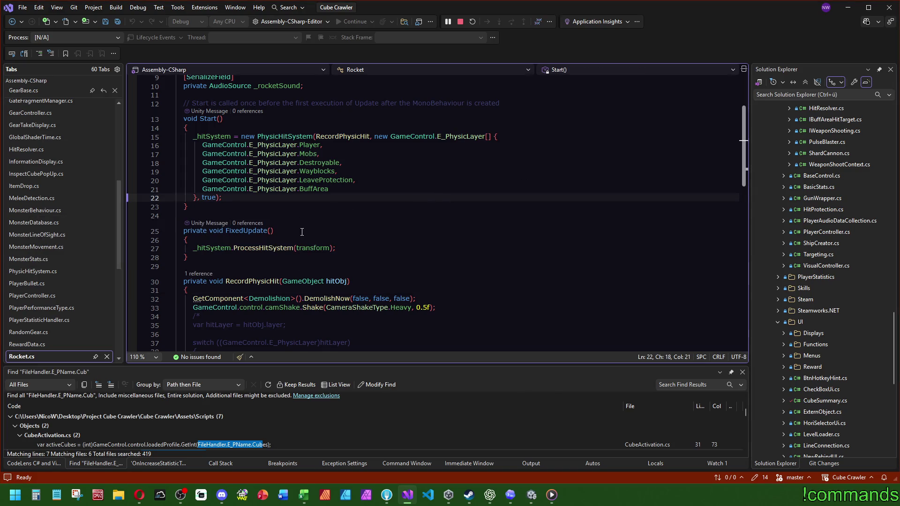
scroll(303, 243, up, 1)
scroll(266, 227, down, 13)
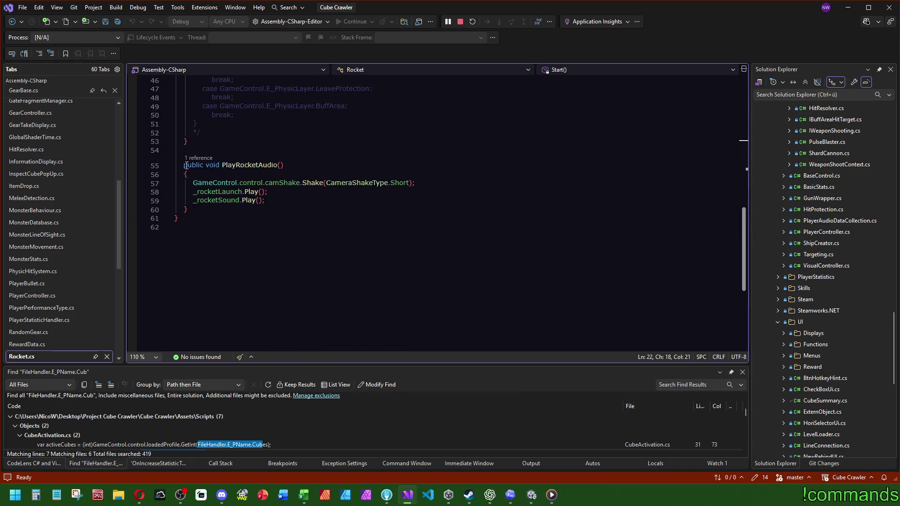
click(198, 158)
double_click(217, 125)
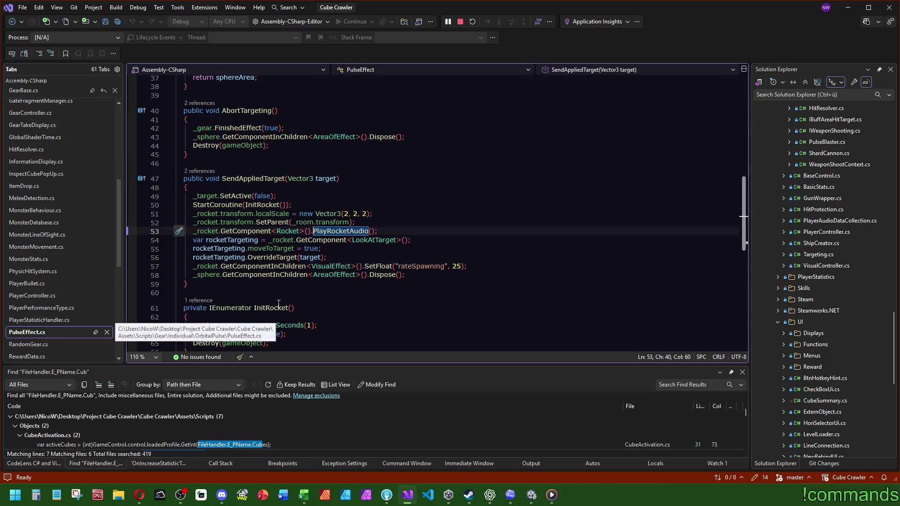
Find the uses of _sphere in PulseEffect.cs and jump to the CreateAndSetSphereArea definition.
click(413, 202)
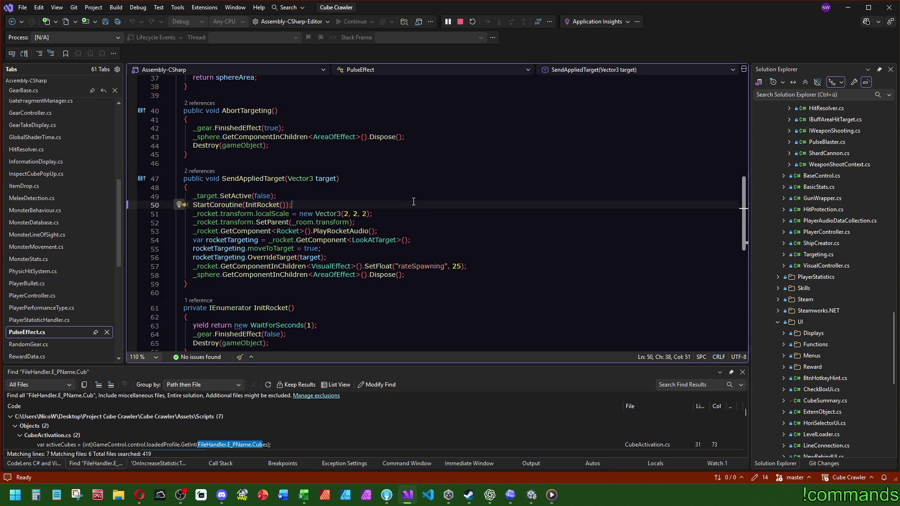
key(Up)
key(Up)
double_click(204, 278)
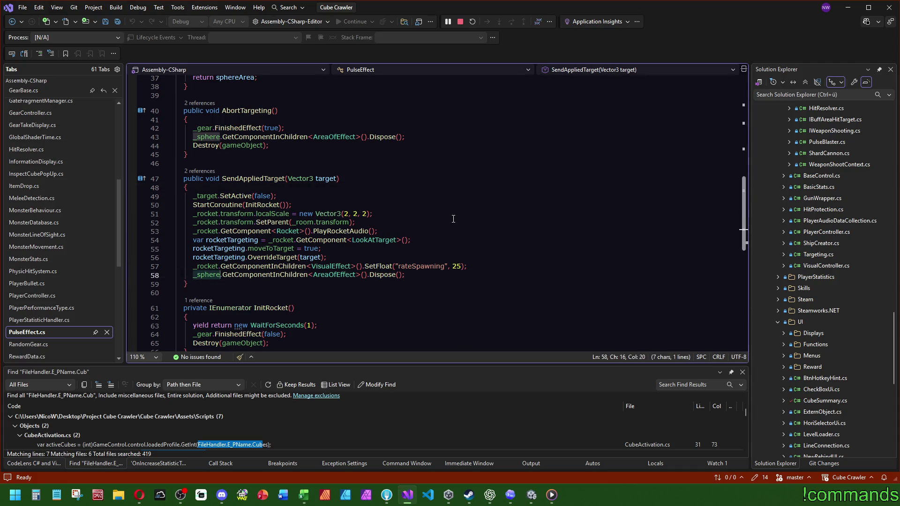
key(ctrl+f)
scroll(455, 219, up, 10)
scroll(502, 266, up, 2)
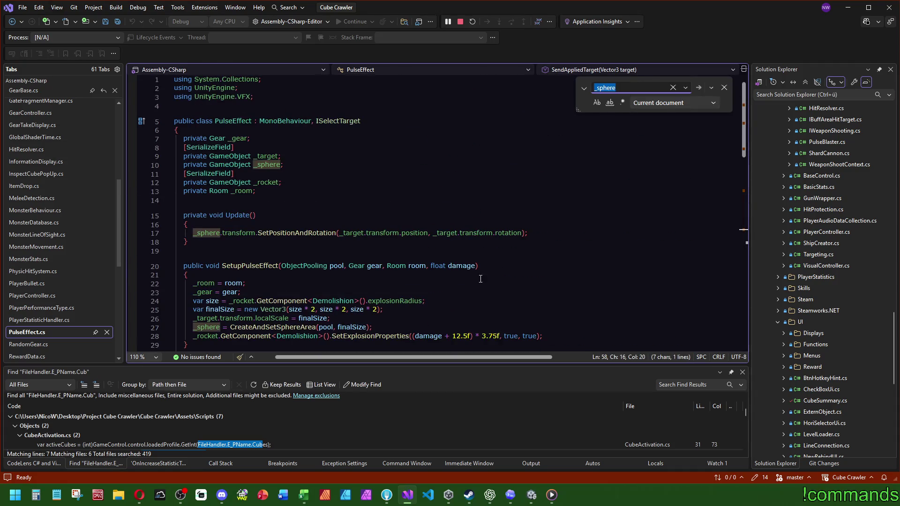
scroll(395, 294, down, 4)
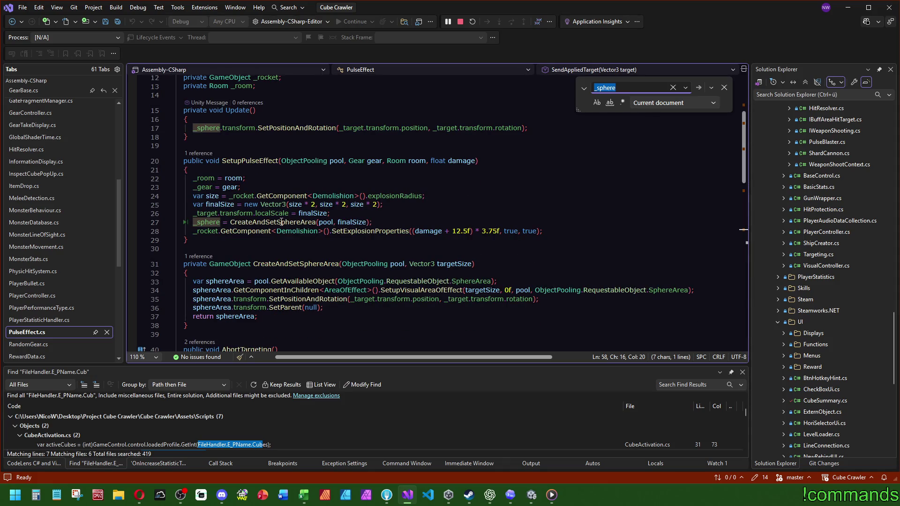
ctrl+click(282, 221)
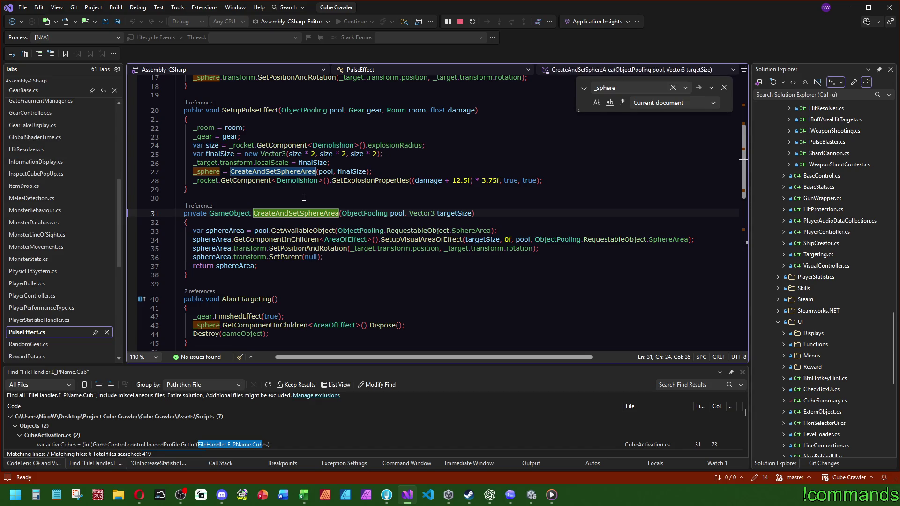
mouse_move(429, 240)
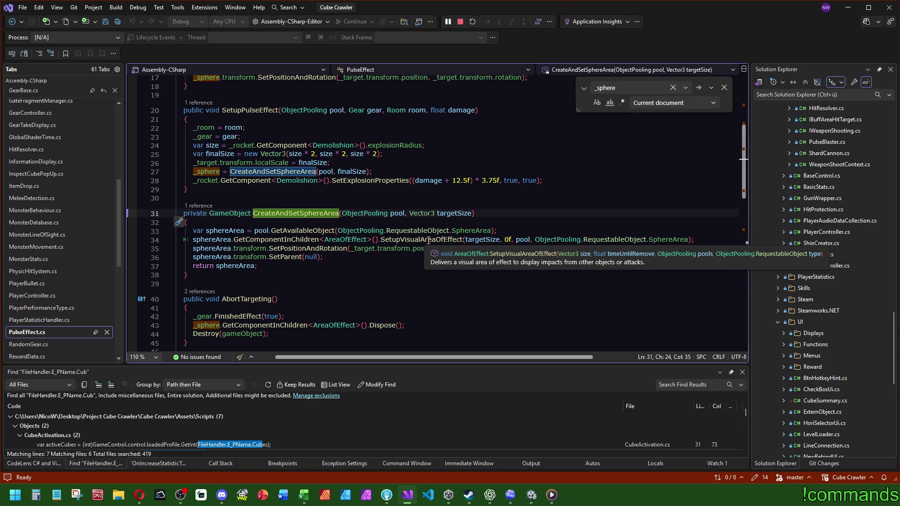
Look up SphereArea in ObjectPooling.cs's RequestableObject enum, navigate back, and return to Unity.
ctrl+click(422, 230)
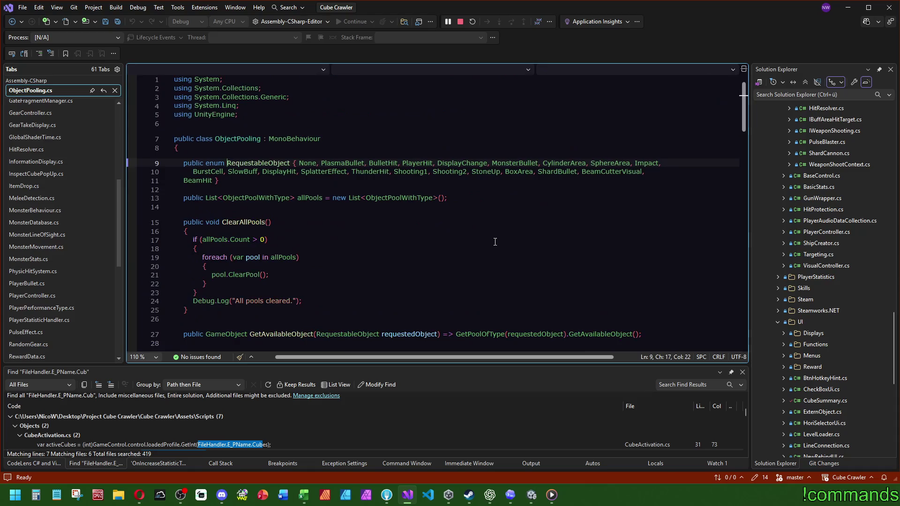
mouse_move(607, 165)
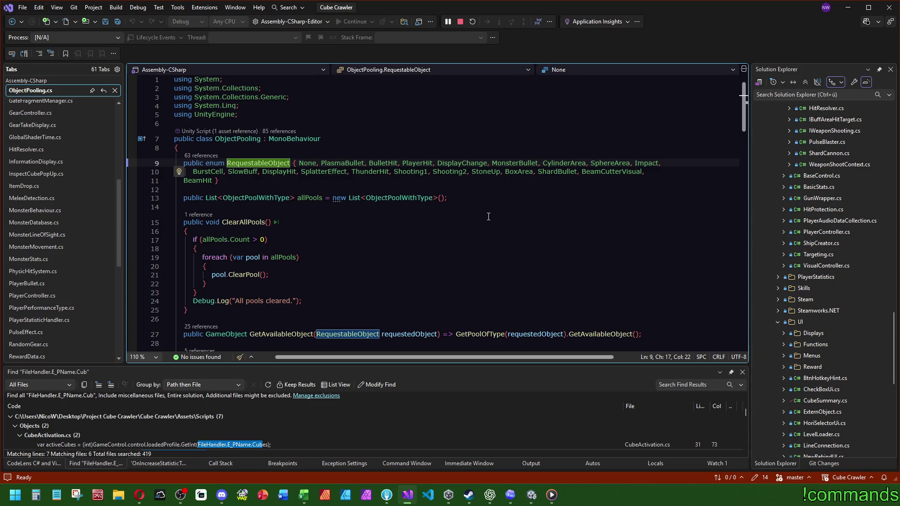
key(ctrl+minus)
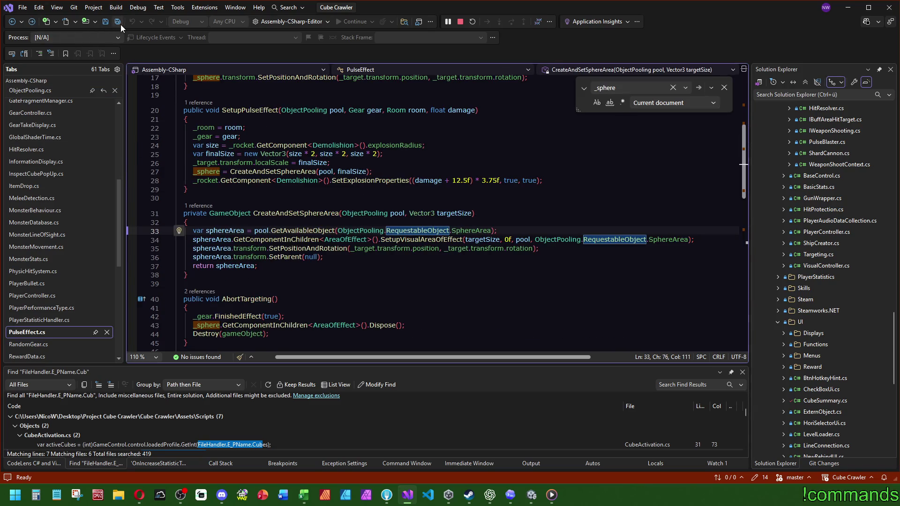
click(531, 497)
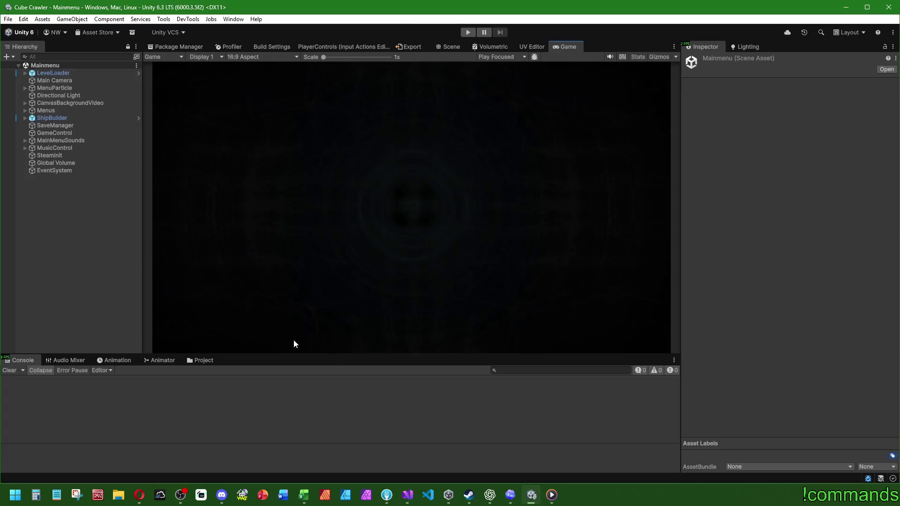
Select GameControl and expand its All Pools list in the Inspector.
click(57, 134)
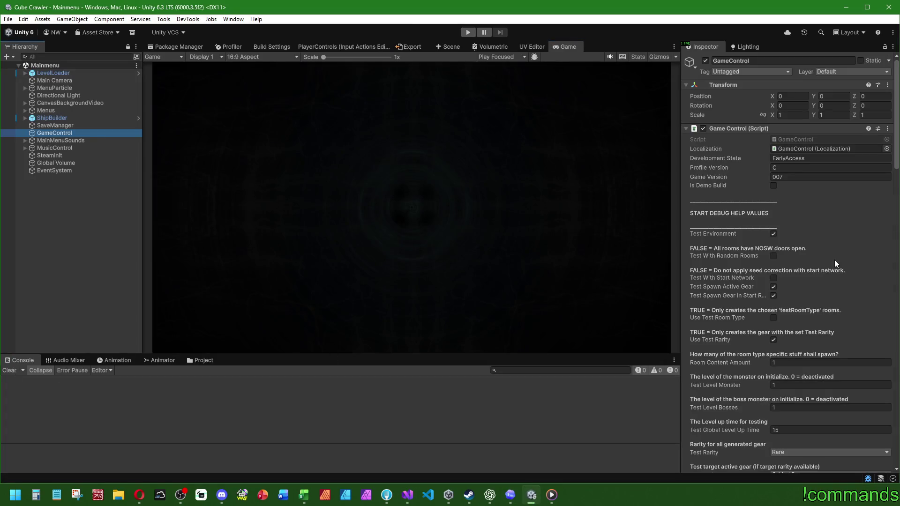
scroll(744, 314, down, 10)
scroll(743, 315, down, 15)
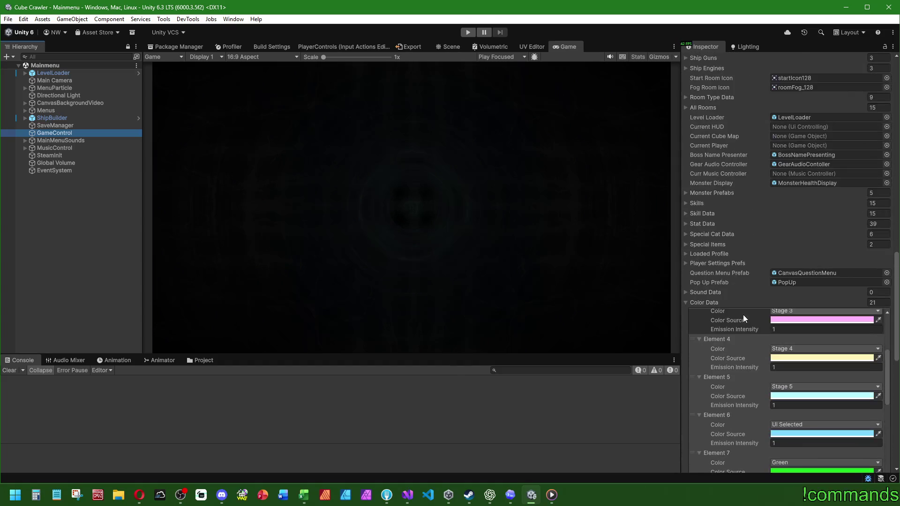
scroll(726, 188, up, 5)
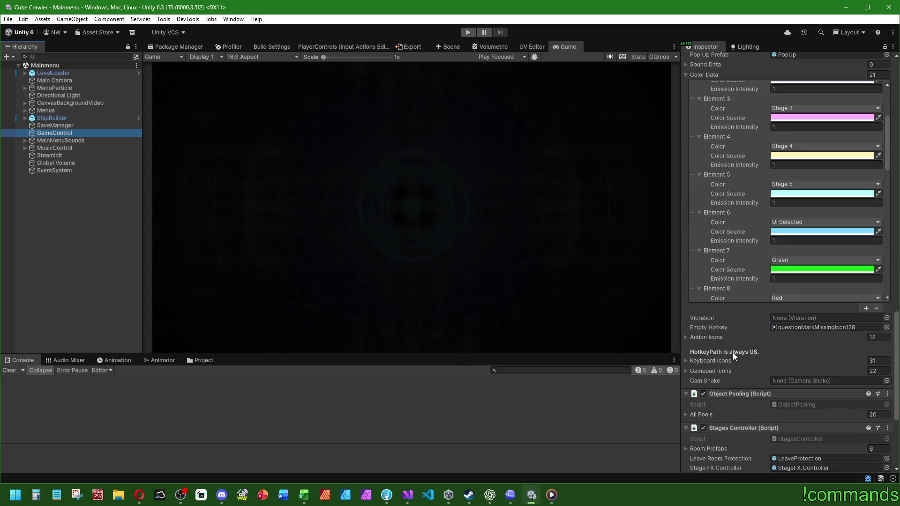
scroll(733, 350, down, 4)
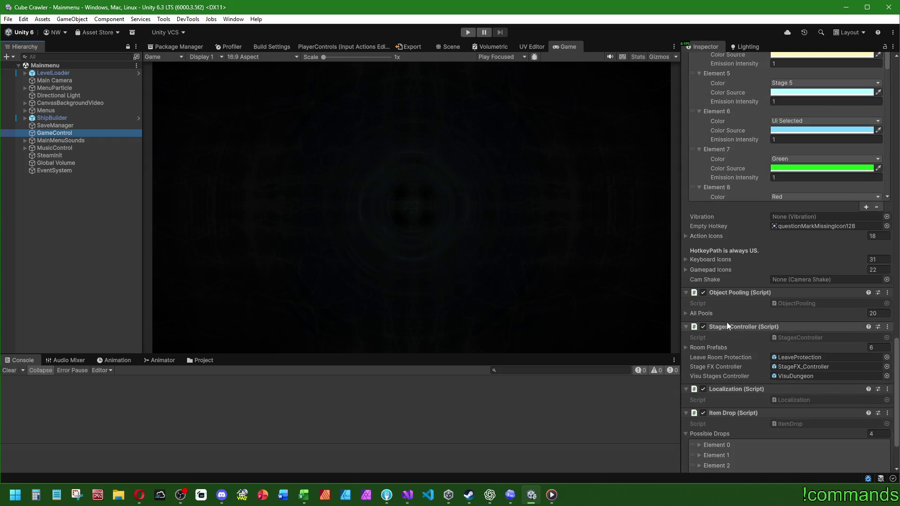
click(687, 313)
click(687, 314)
scroll(744, 210, down, 8)
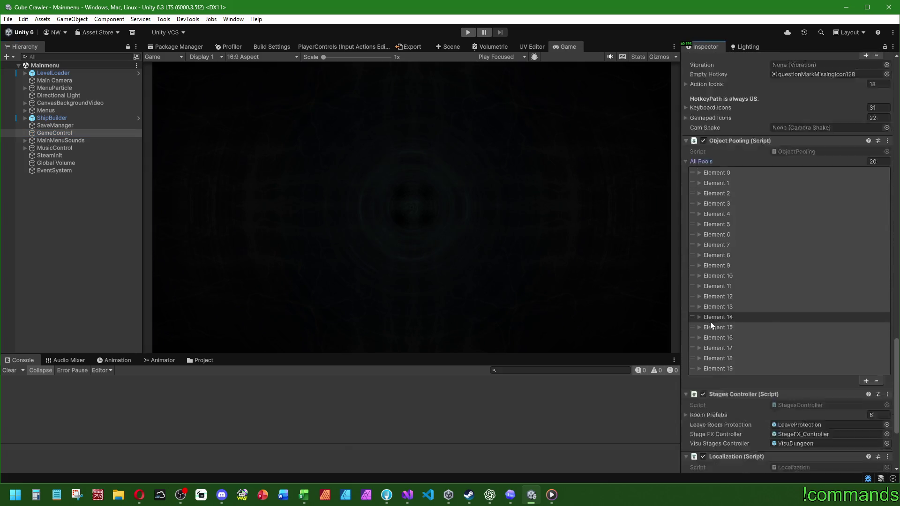
Expand pool elements 19 down to 10 to check which object each holds.
click(700, 318)
scroll(701, 318, down, 1)
click(705, 275)
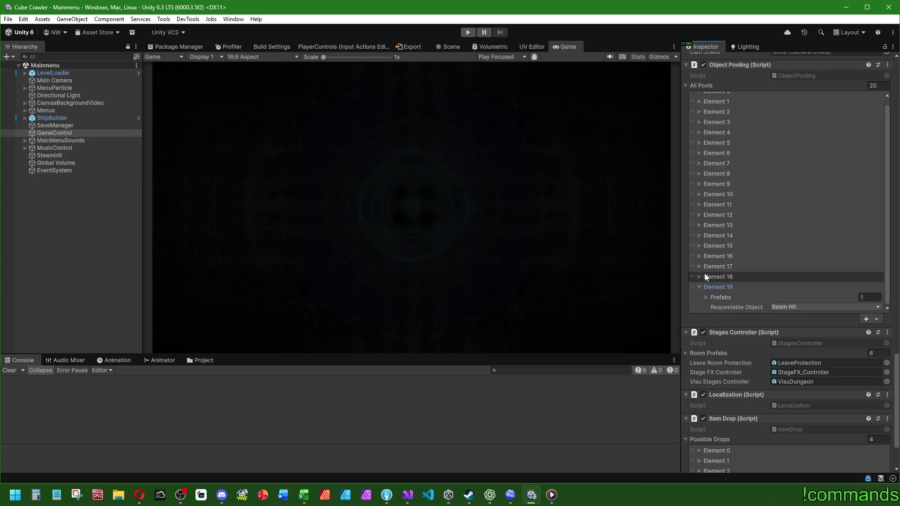
click(699, 267)
click(698, 256)
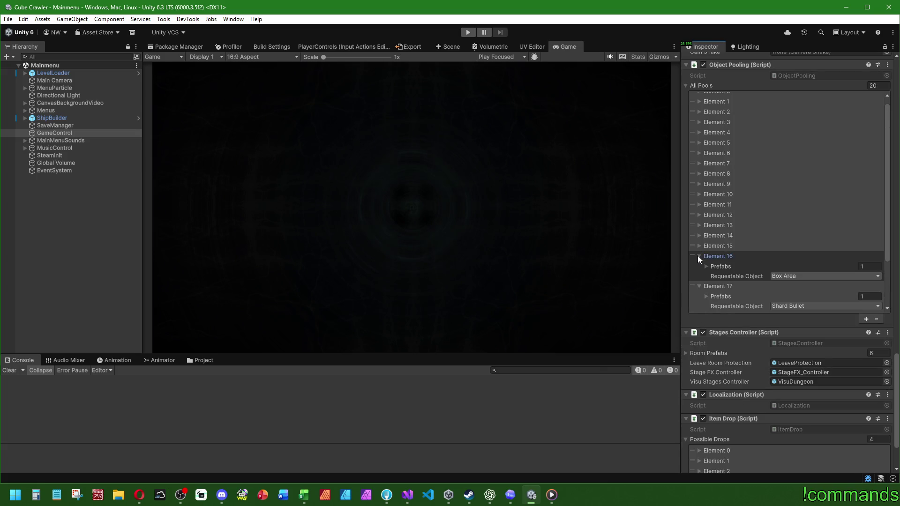
click(699, 246)
click(699, 236)
click(698, 226)
click(697, 215)
click(698, 204)
click(698, 204)
click(698, 193)
click(698, 224)
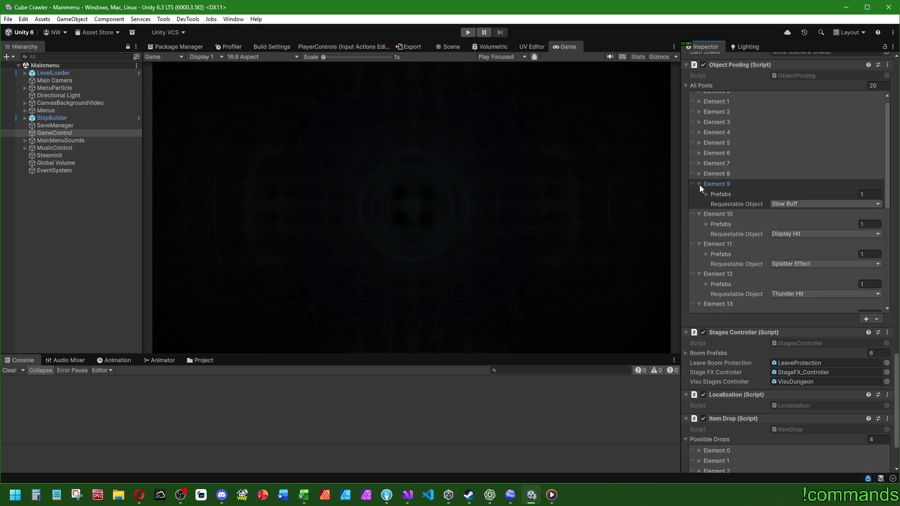
click(699, 184)
click(700, 174)
Expand the Sphere Area pool entry and ping its SphereArea prefab in the AreaOfEffects folder.
click(699, 154)
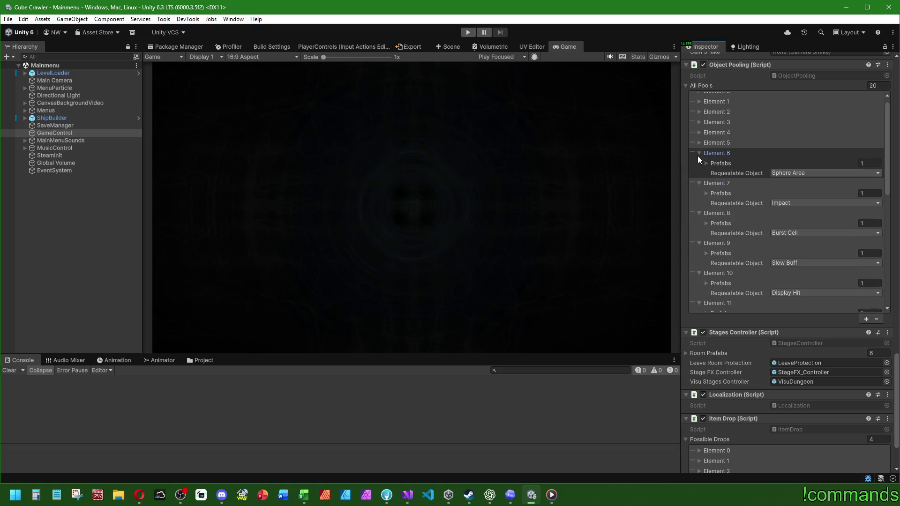
click(706, 164)
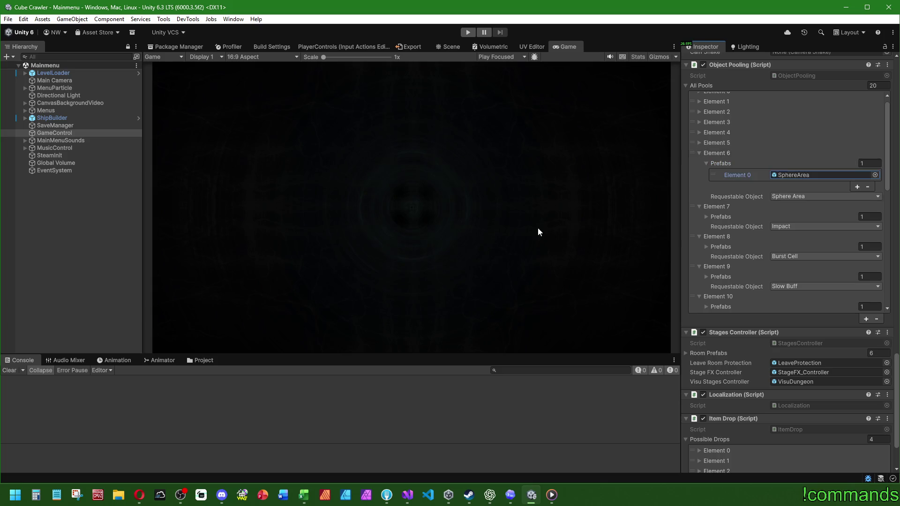
click(204, 360)
click(797, 175)
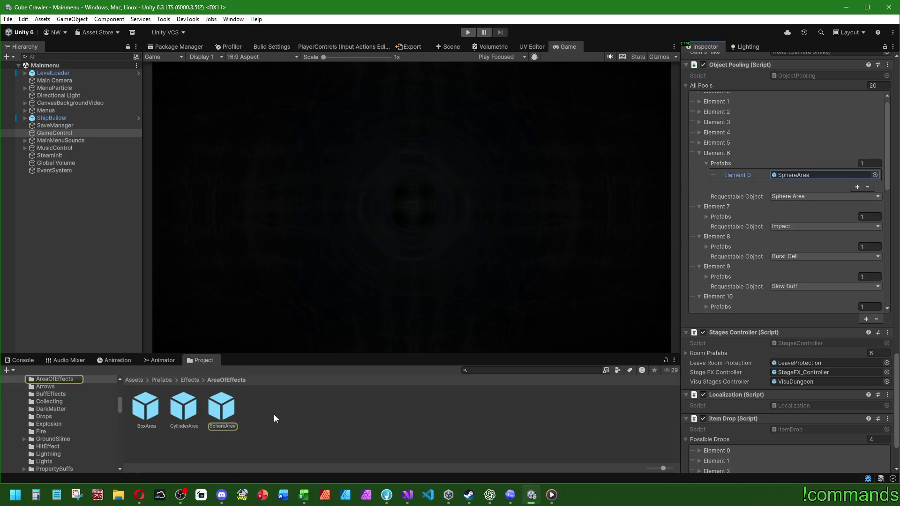
Open the SphereArea prefab, inspect its AoEDamage child and turn off its sphere collider.
double_click(233, 413)
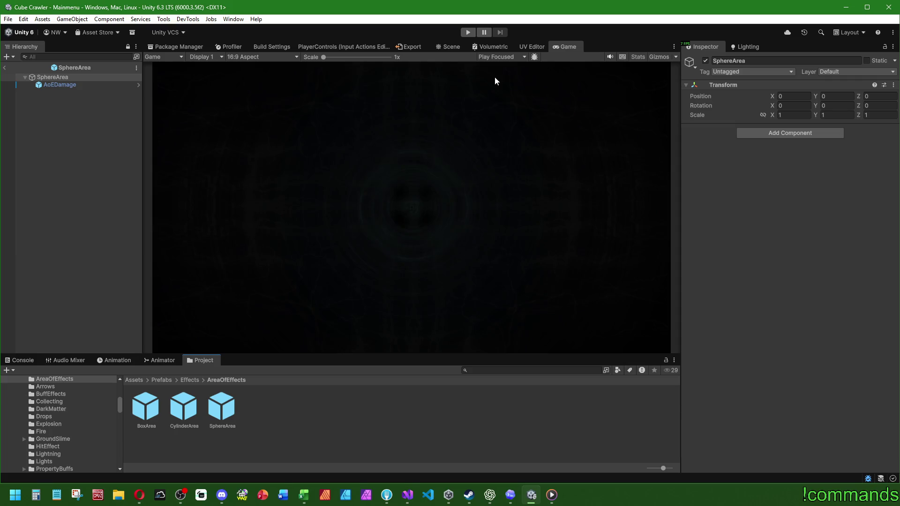
click(450, 47)
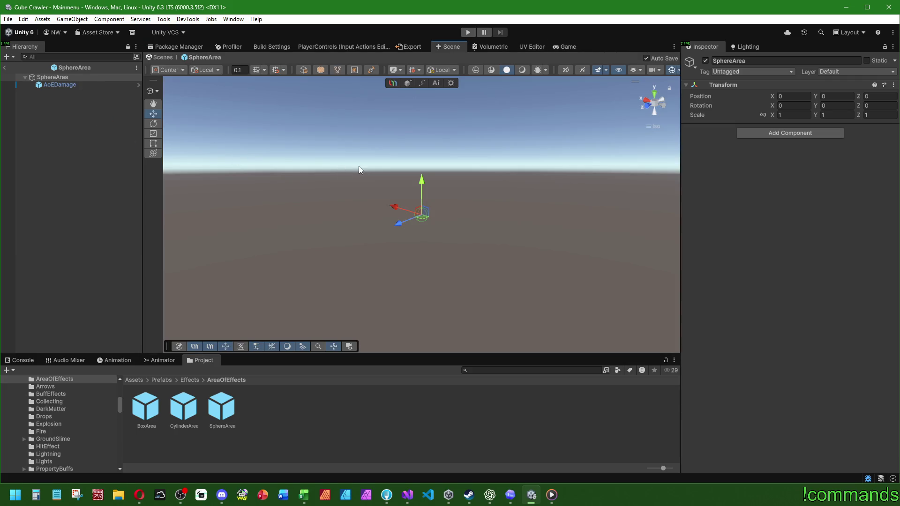
click(59, 85)
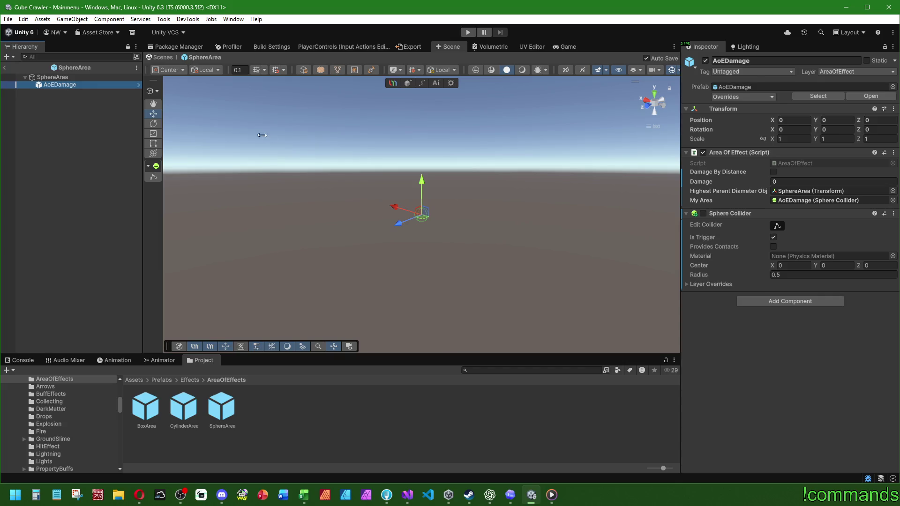
scroll(375, 173, up, 5)
scroll(420, 205, up, 2)
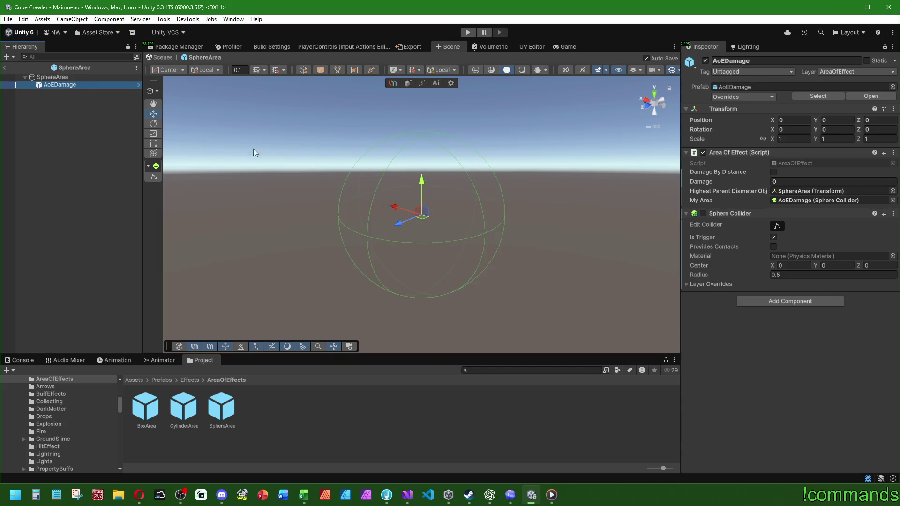
click(79, 77)
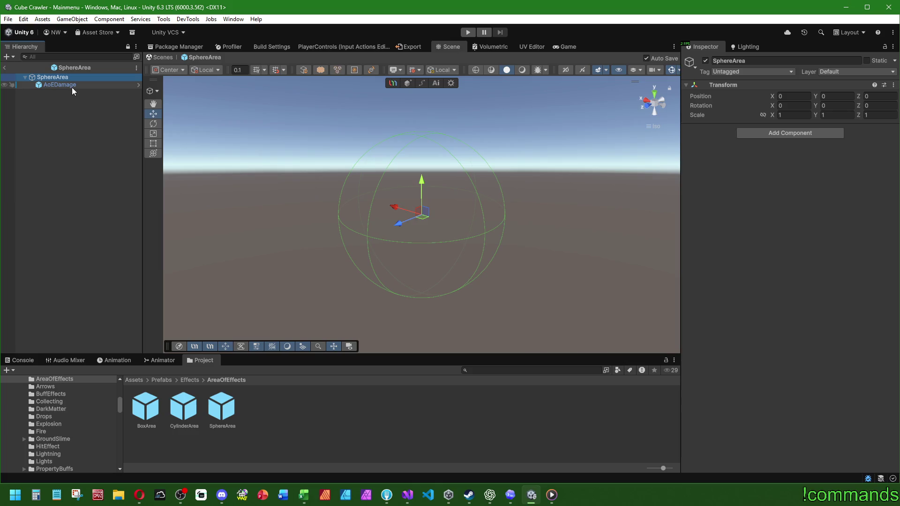
click(71, 86)
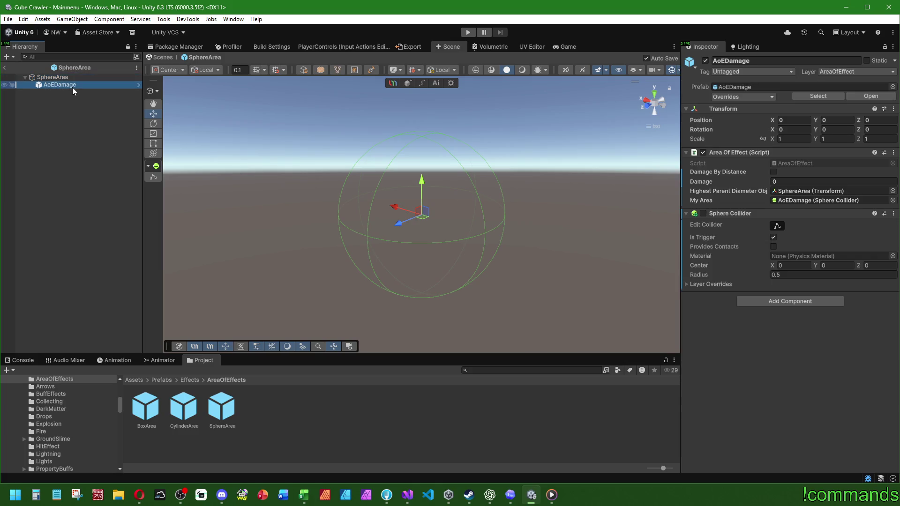
click(703, 214)
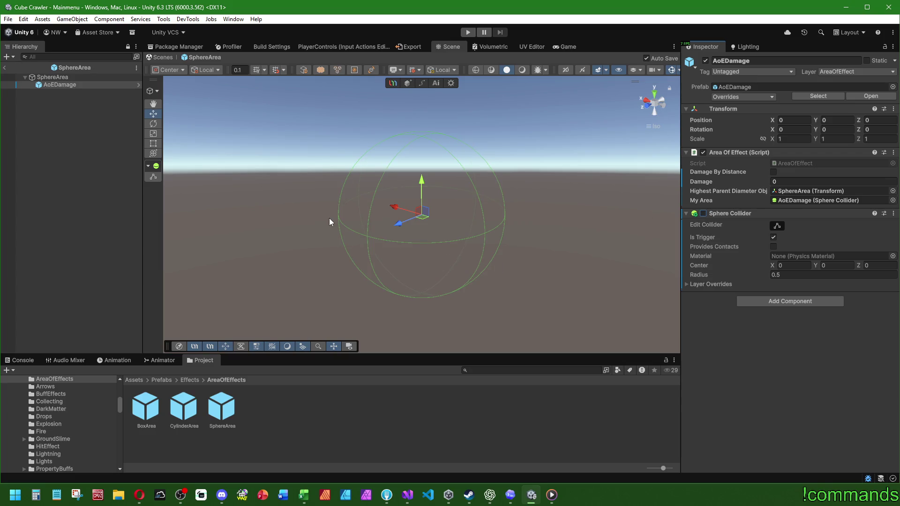
Inspect the AoEDamage child of the CylinderArea and BoxArea prefabs.
double_click(184, 407)
click(65, 86)
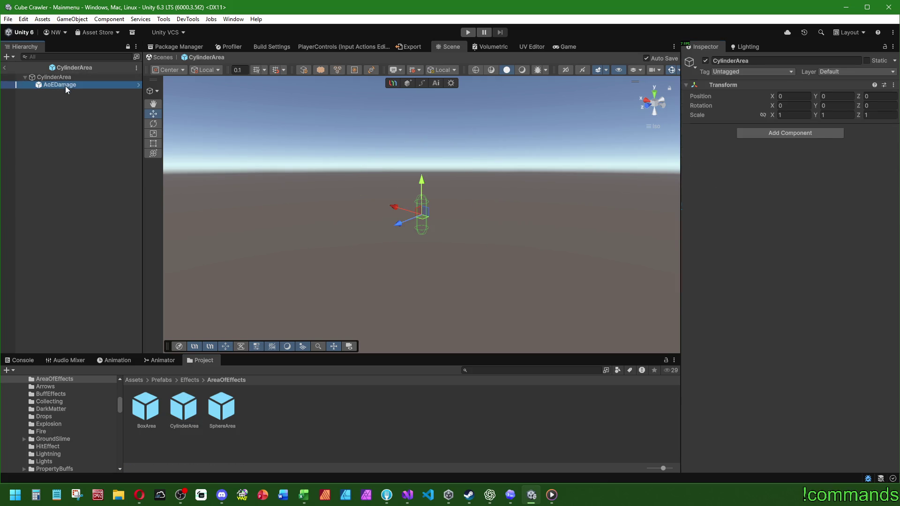
double_click(146, 407)
click(72, 85)
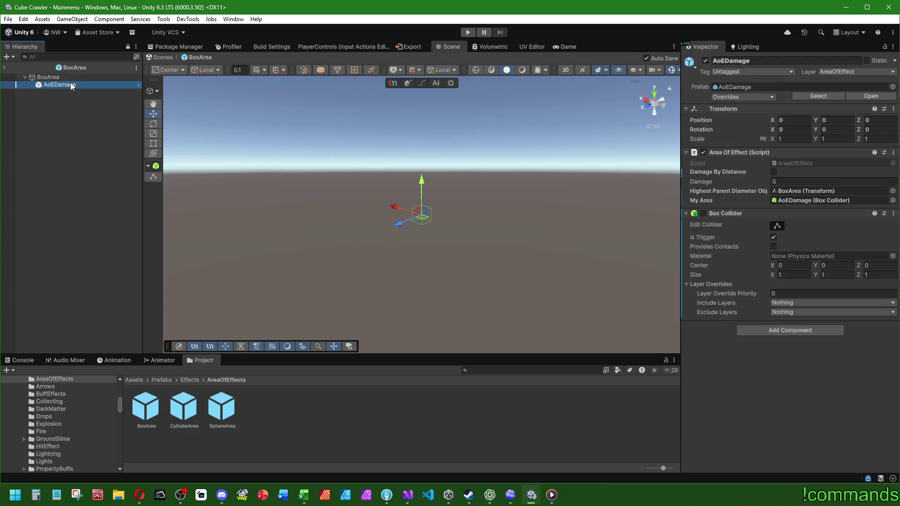
Compare the CylinderArea, SphereArea and BoxArea prefabs again, then return to SetupVisualAreaOfEffect in Visual Studio.
double_click(184, 411)
double_click(221, 407)
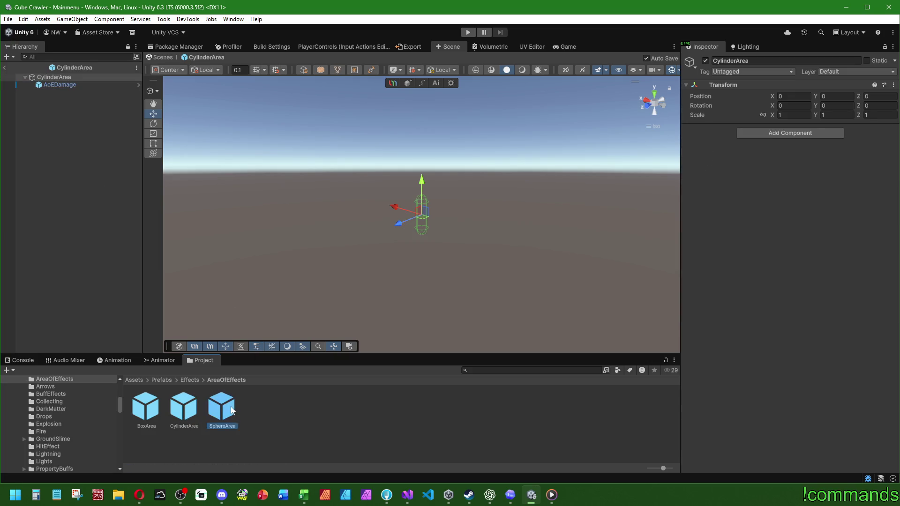
click(77, 132)
click(65, 77)
click(62, 86)
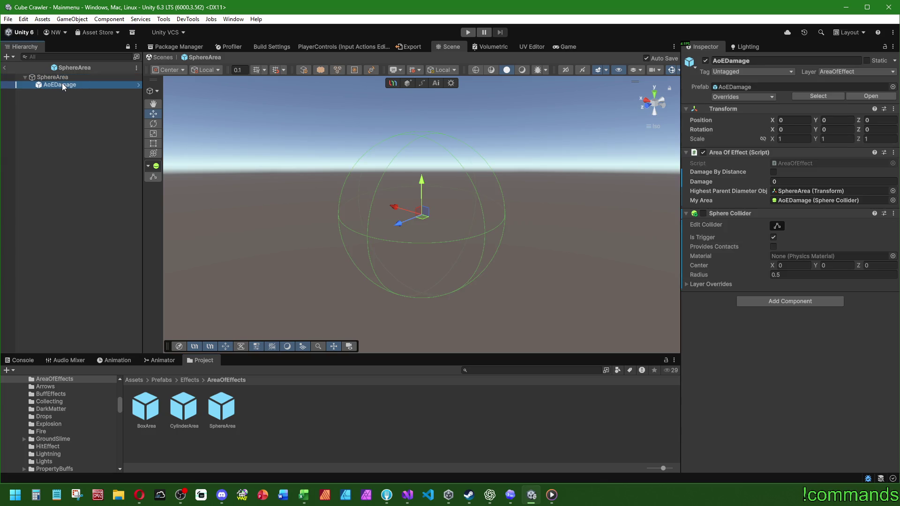
double_click(183, 407)
double_click(143, 404)
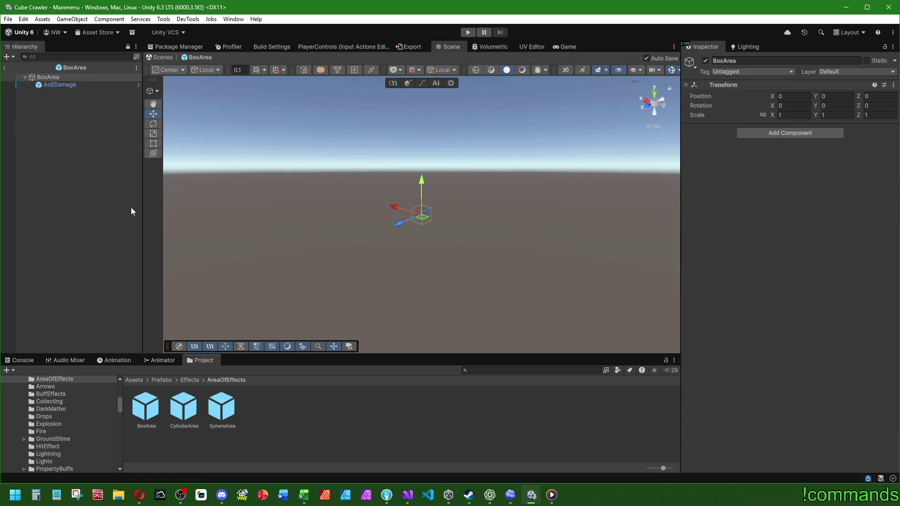
double_click(224, 406)
click(408, 495)
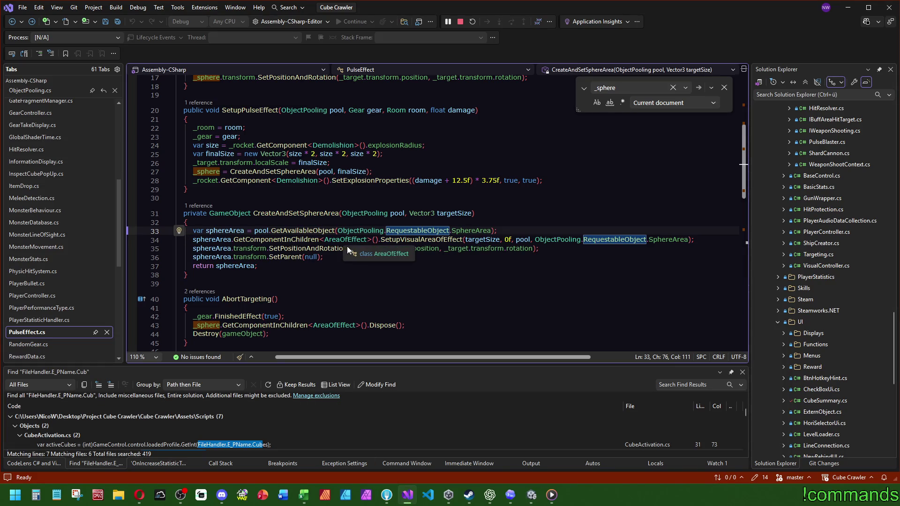
click(429, 240)
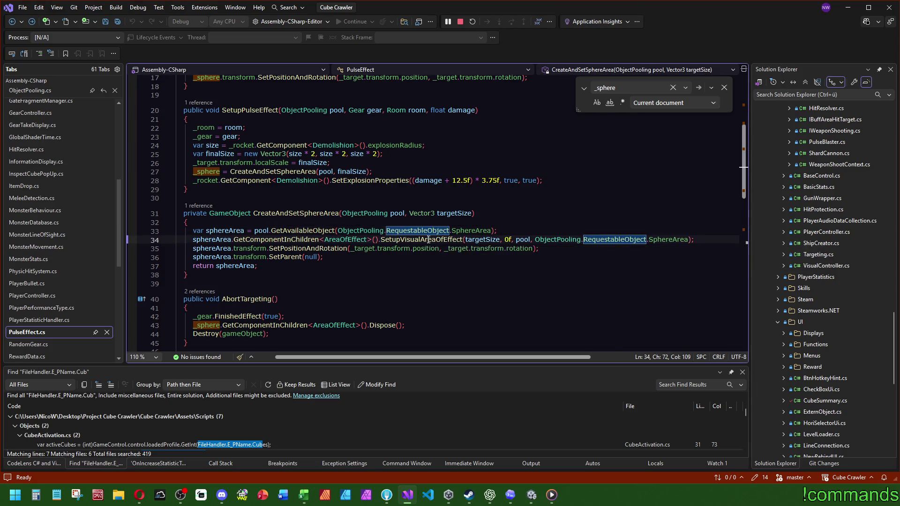
Jump to SetupVisualAreaOfEffect's definition in AreaOfEffect.cs.
key(F12)
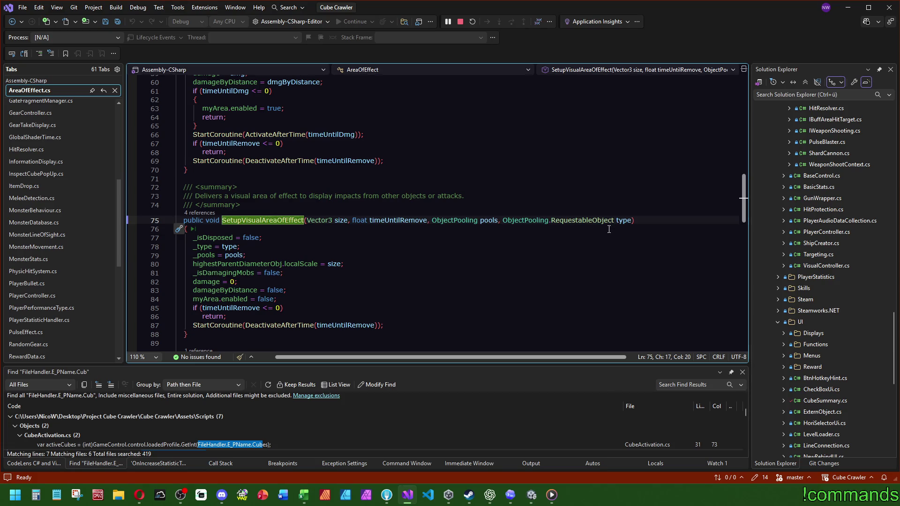
scroll(607, 229, down, 5)
scroll(603, 229, up, 4)
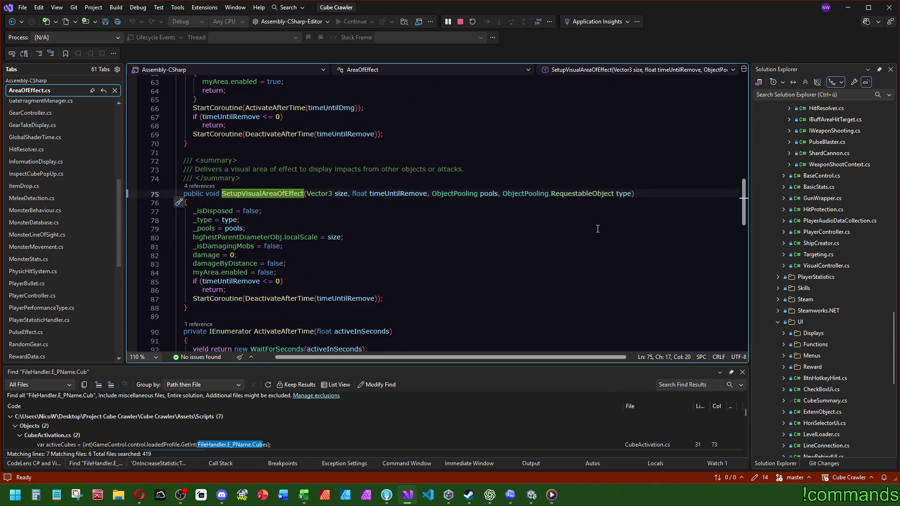
click(637, 195)
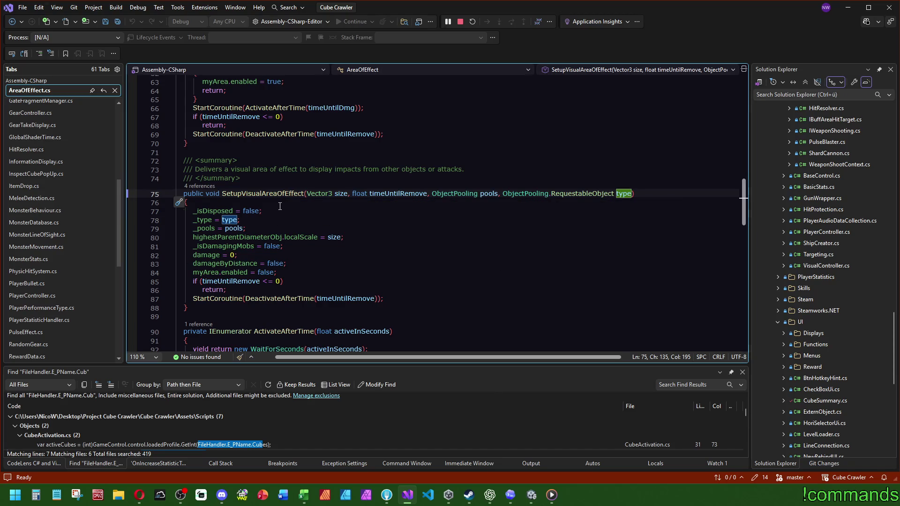
Review the method's callers, including MonsterBehaviour, then start renaming it.
click(186, 187)
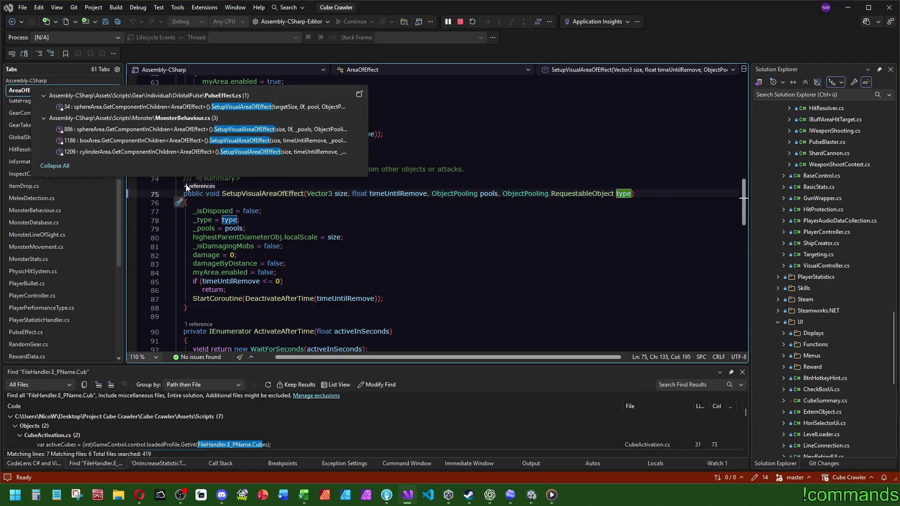
click(251, 135)
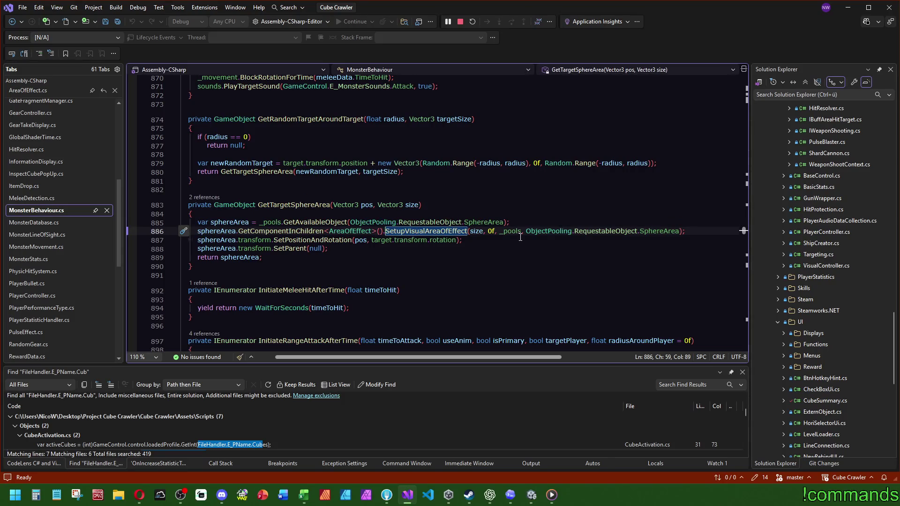
ctrl+click(432, 231)
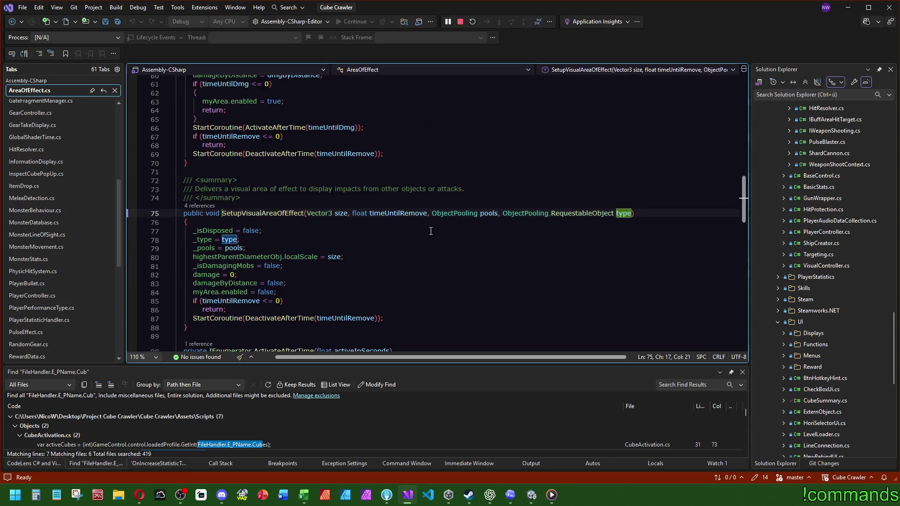
right_click(283, 217)
click(308, 234)
click(261, 228)
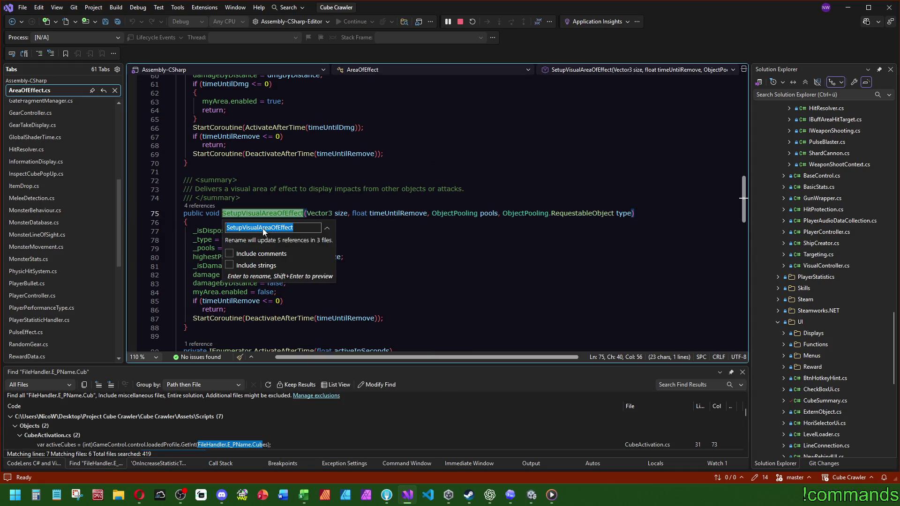
Rename the method to SetupAreaOfEffect and add a bool visuArea parameter.
key(BackSpace)
key(BackSpace)
key(BackSpace)
key(BackSpace)
key(BackSpace)
key(Return)
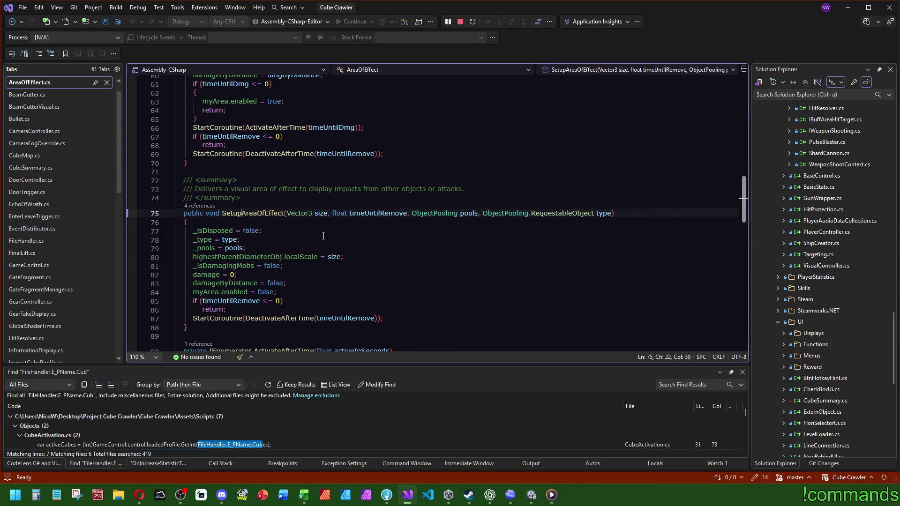
click(614, 214)
text(, bool )
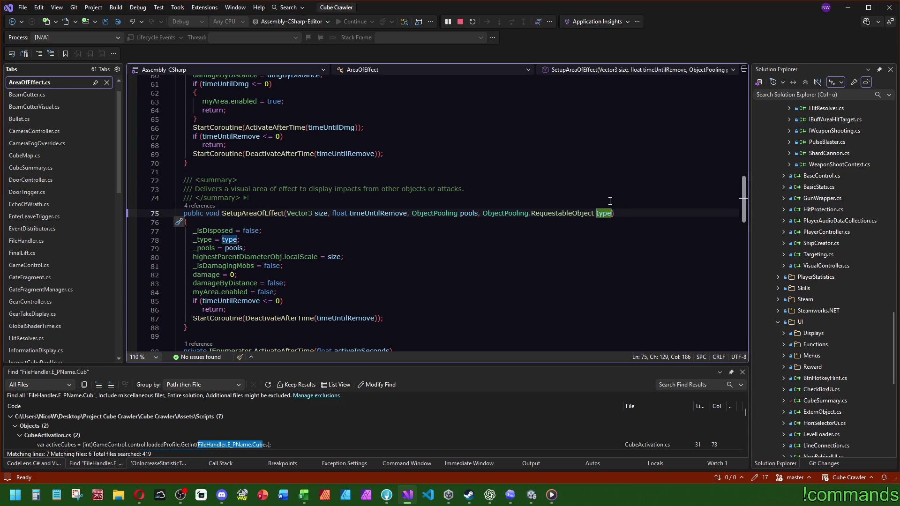
text(visuArea)
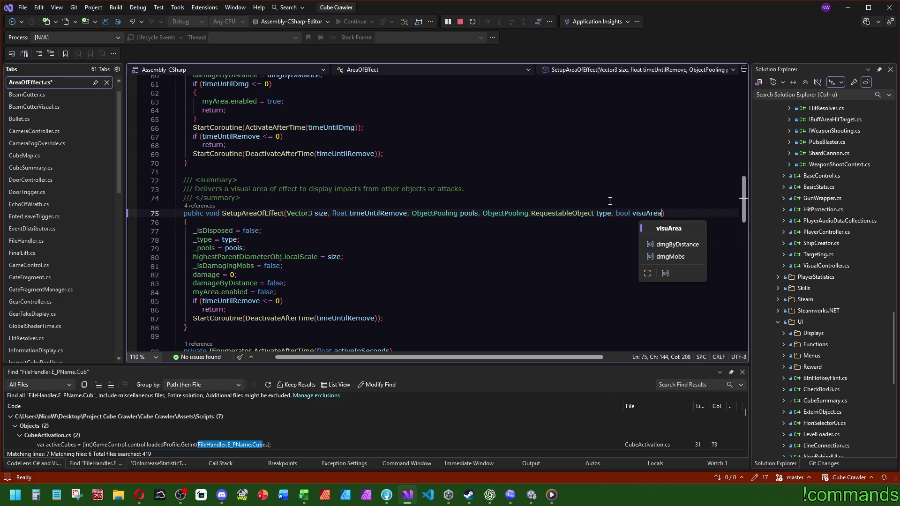
click(599, 201)
double_click(643, 215)
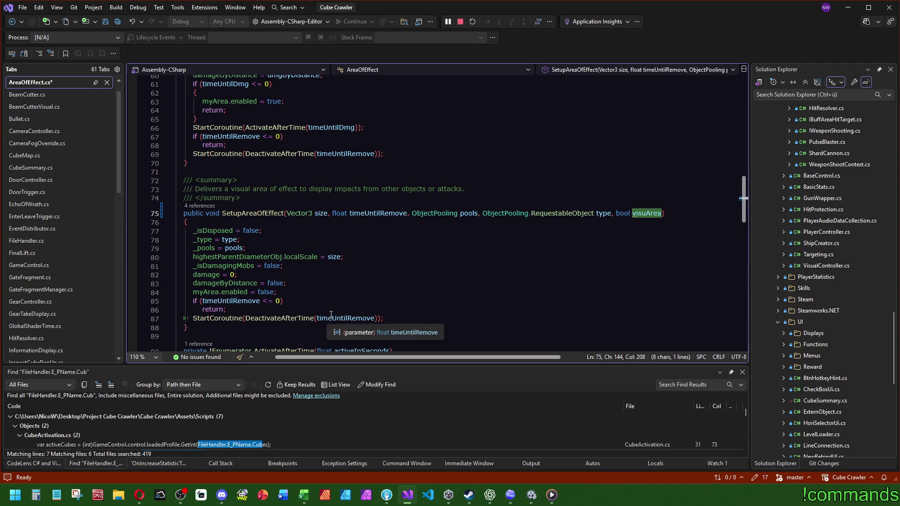
Declare a [SerializeField] private GameObject _visuArea field below the damage field.
scroll(449, 235, up, 20)
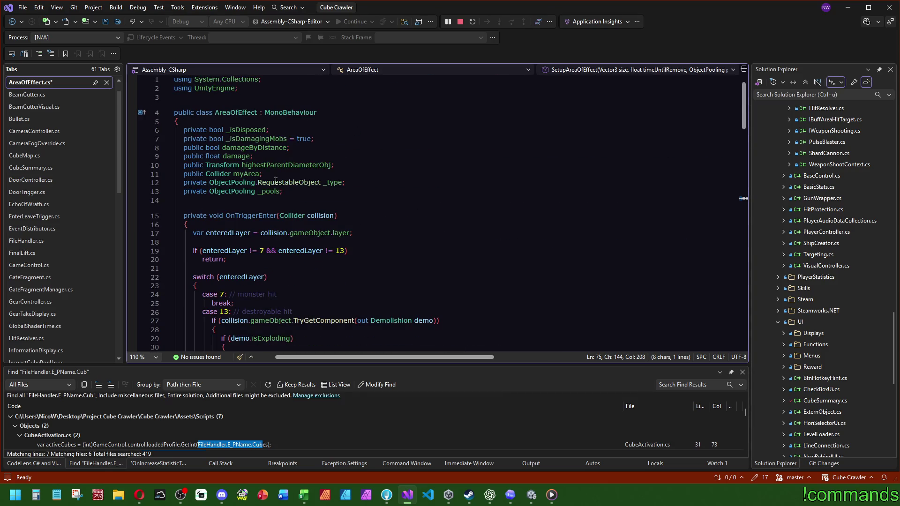
click(517, 190)
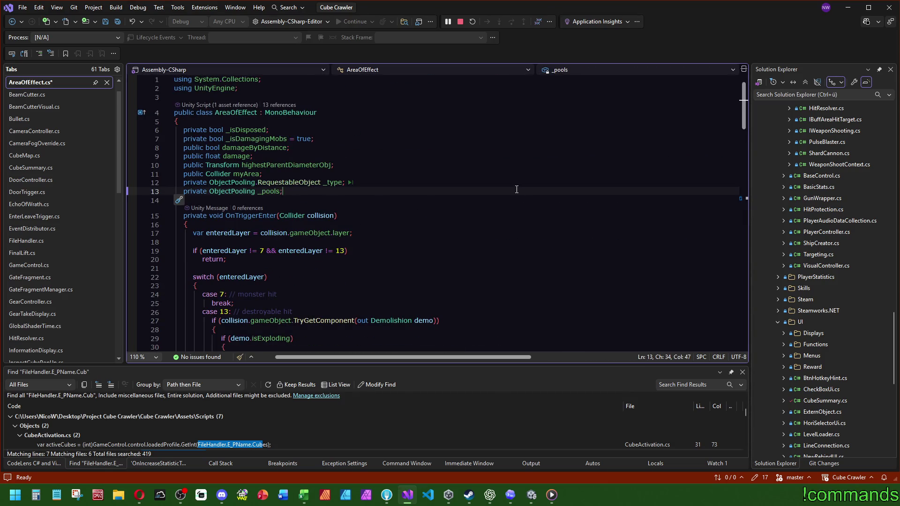
key(Up)
key(Up)
key(Up)
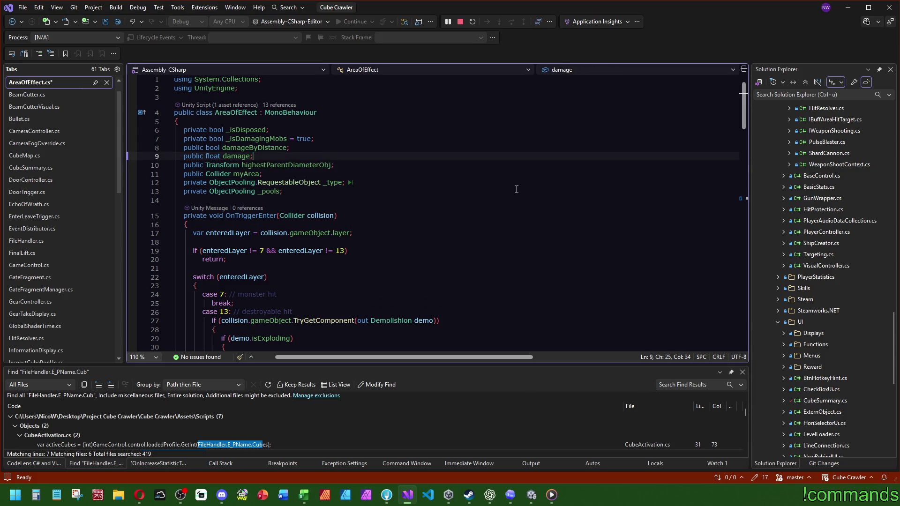
key(Return)
text([SerializeField] pr)
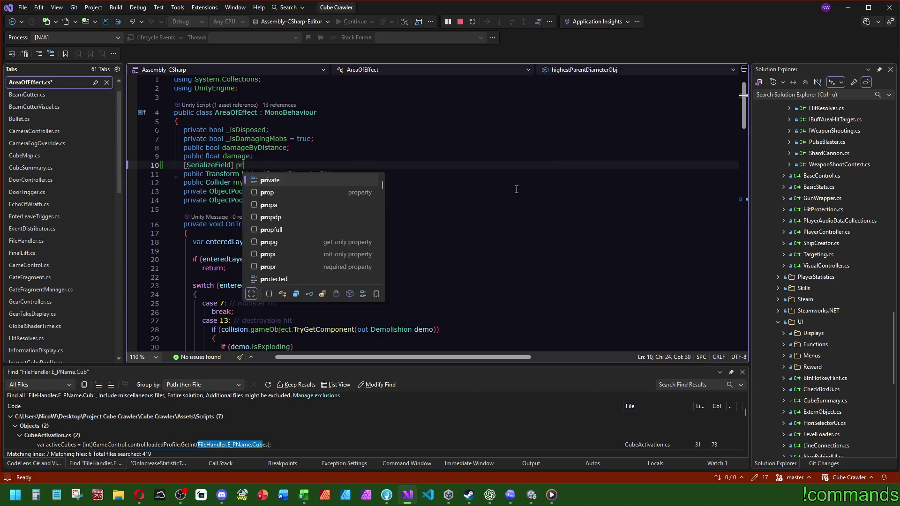
text(ivate GameObject)
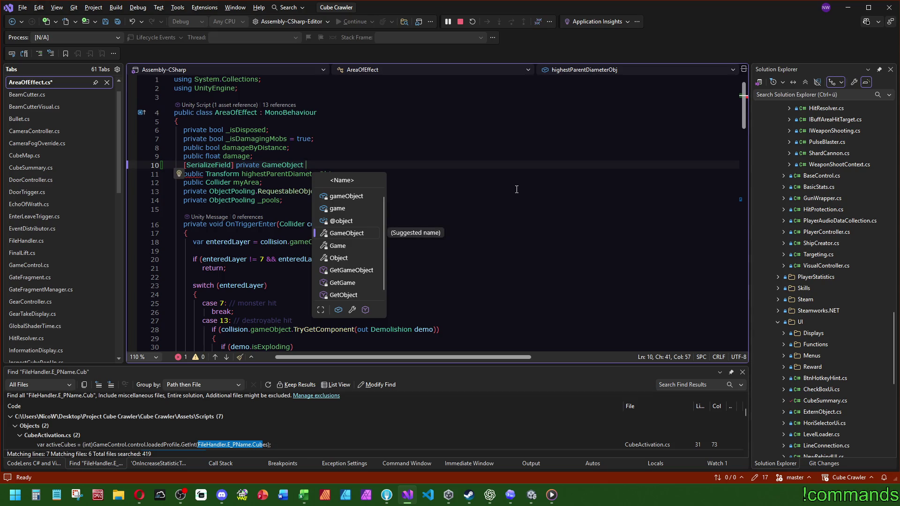
text( _visuArea;)
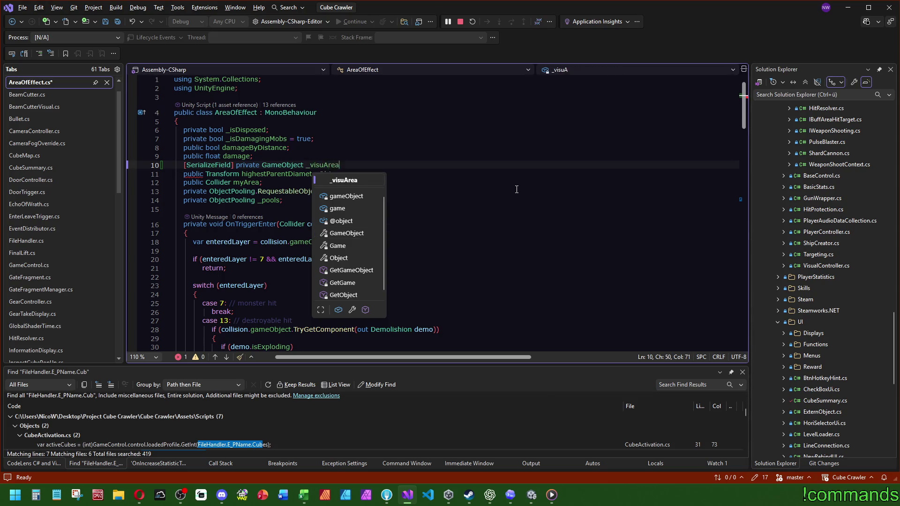
key(Left)
key(ctrl+w)
Add _visuArea.SetActive(visuArea) after the myArea.enabled line in SetupAreaOfEffect.
scroll(512, 206, down, 9)
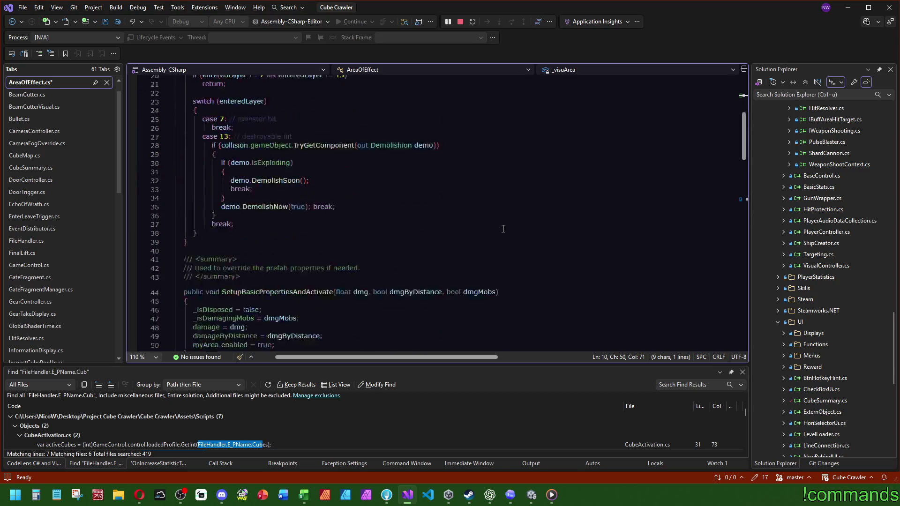
scroll(503, 227, down, 12)
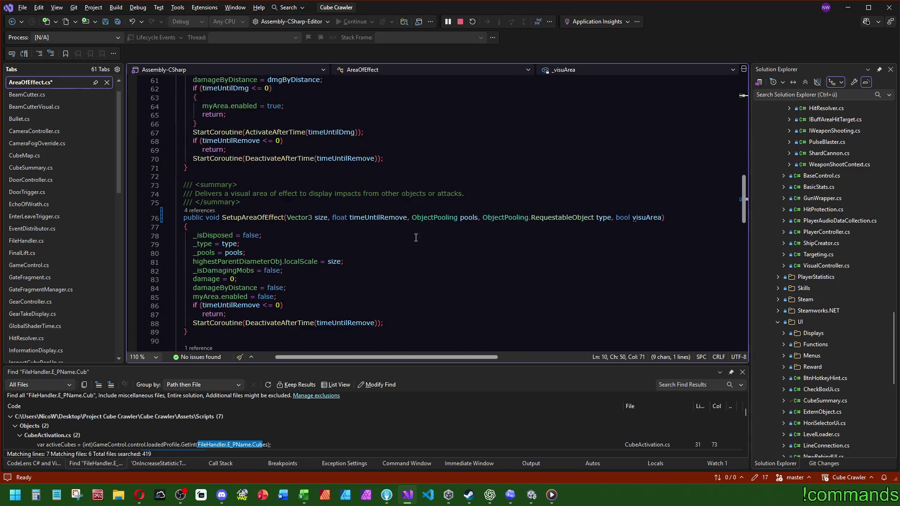
click(316, 266)
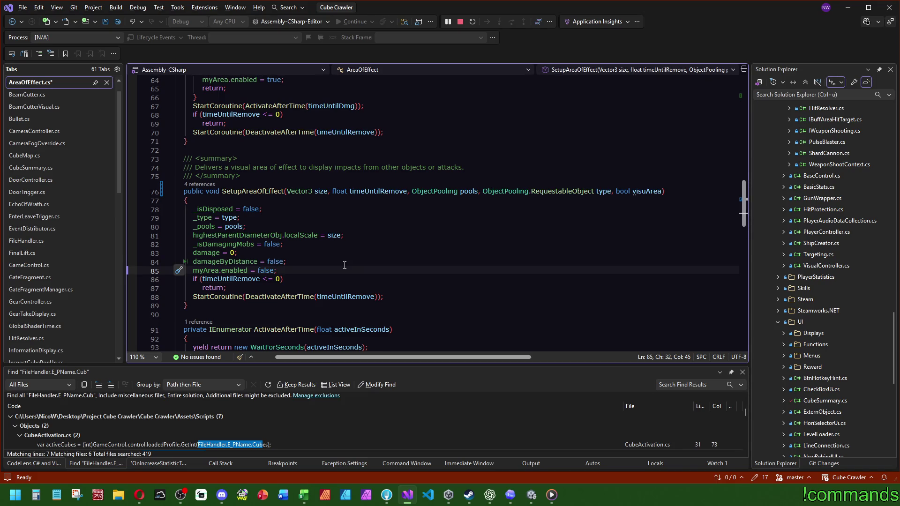
key(Return)
key(ctrl+v)
text(.SetActive();)
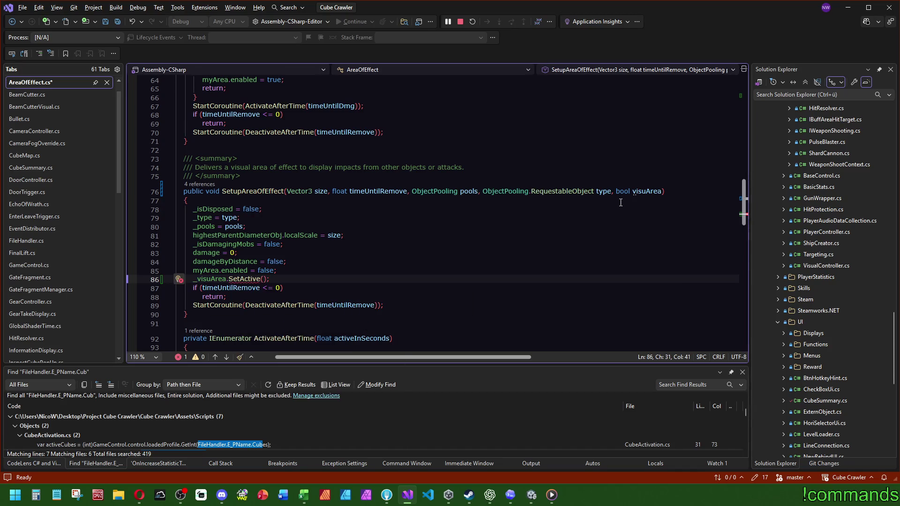
double_click(639, 192)
key(ctrl+c)
click(263, 280)
key(ctrl+v)
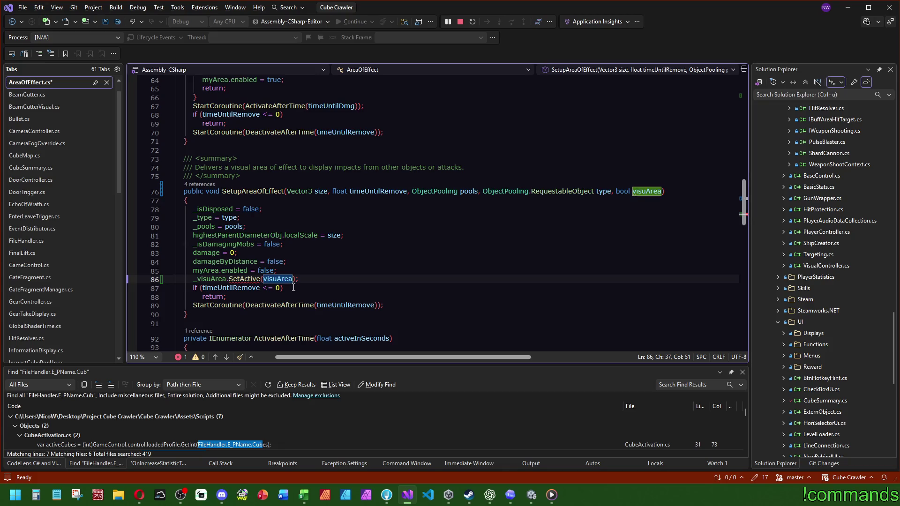
Copy the SetActive line into DeactivateAfterTime with its argument changed to false.
scroll(327, 262, down, 2)
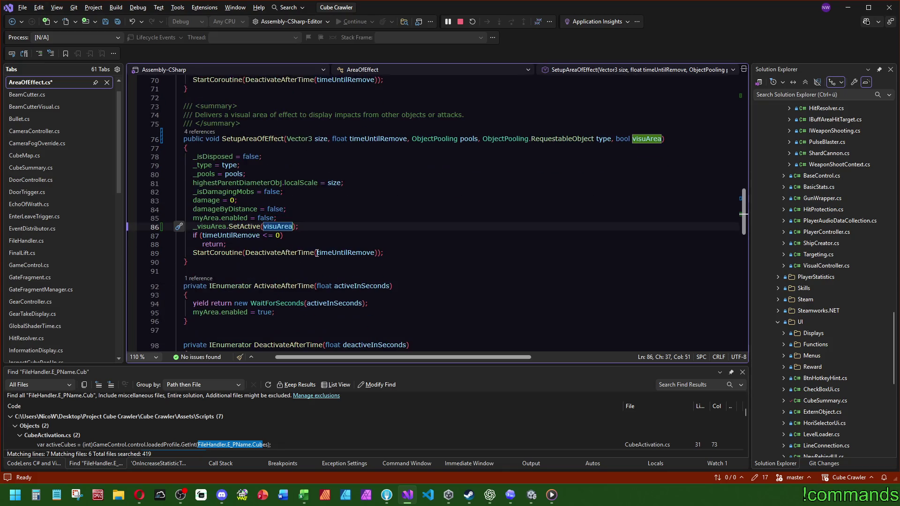
scroll(309, 243, down, 4)
drag(300, 122, 316, 111)
key(ctrl+c)
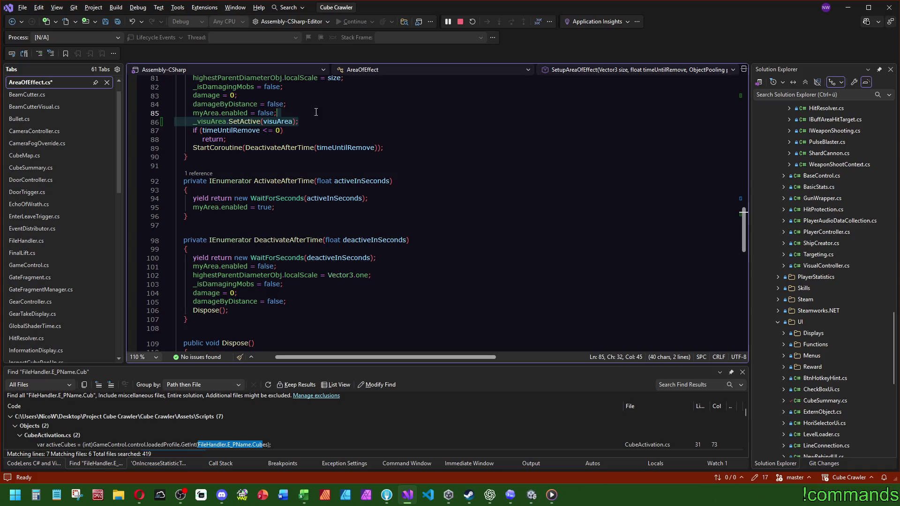
click(317, 301)
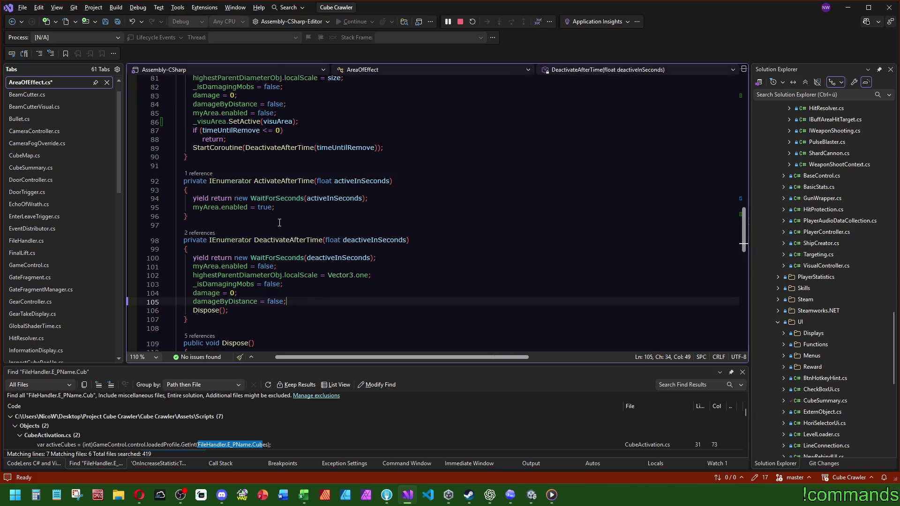
key(ctrl+v)
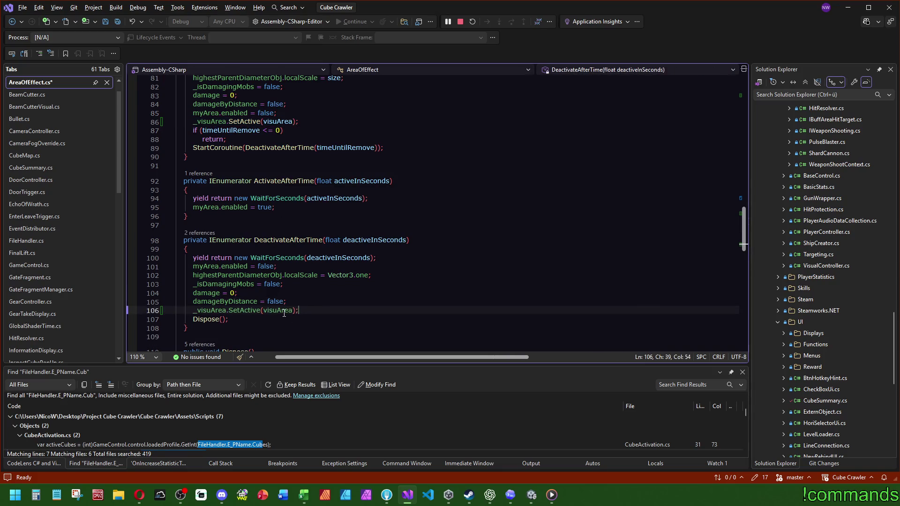
double_click(272, 311)
text(false)
key(Escape)
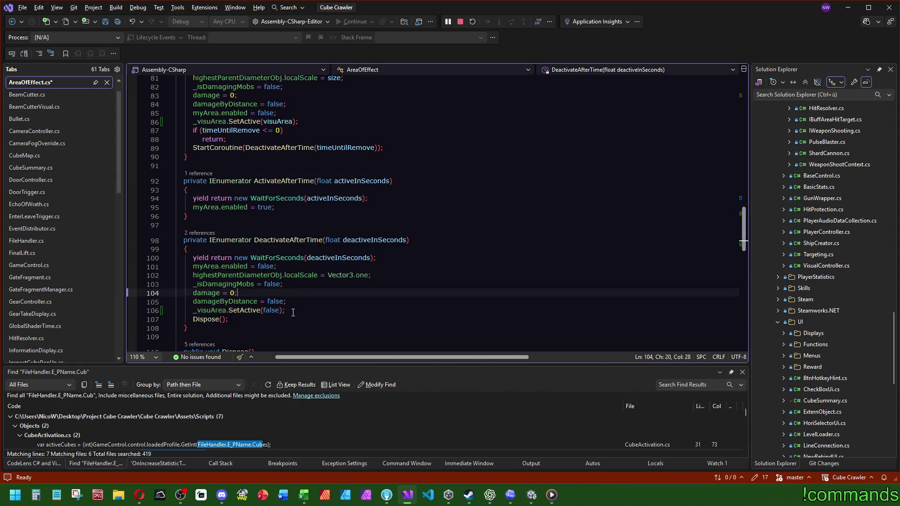
Move the _visuArea.SetActive(false) line into Dispose, then check the compile in Unity.
scroll(275, 294, down, 4)
click(241, 226)
key(Up)
key(Up)
key(End)
key(shift+Up)
key(End)
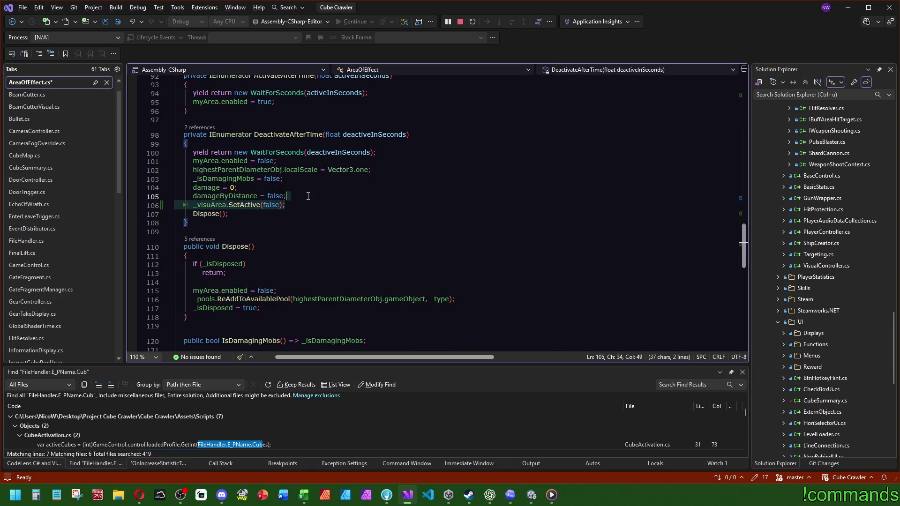
key(Delete)
click(263, 272)
text(_visuArea.SetActive(false);)
click(294, 256)
scroll(294, 247, down, 6)
scroll(295, 210, up, 15)
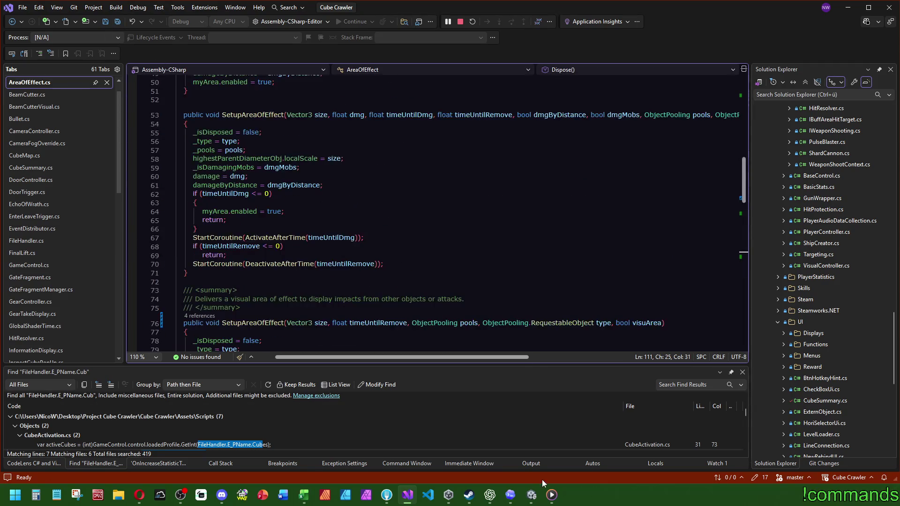
click(532, 494)
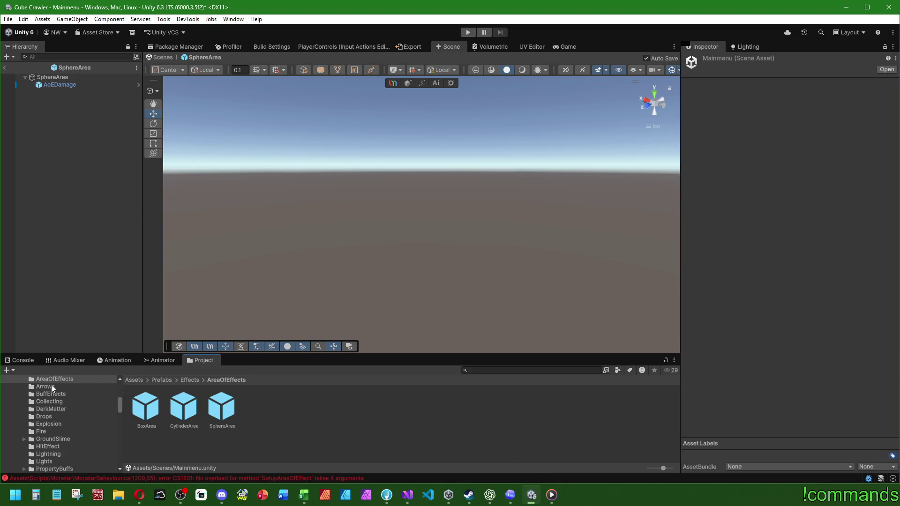
click(23, 360)
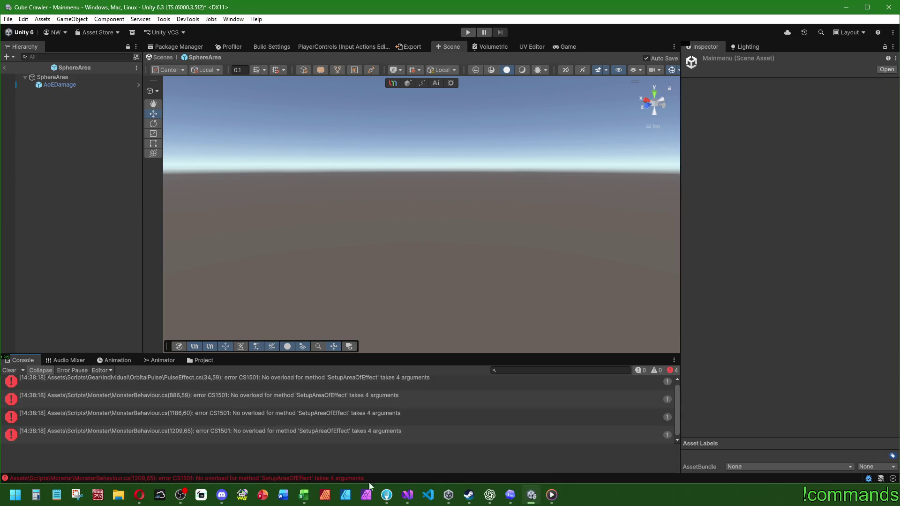
click(408, 495)
scroll(218, 206, up, 10)
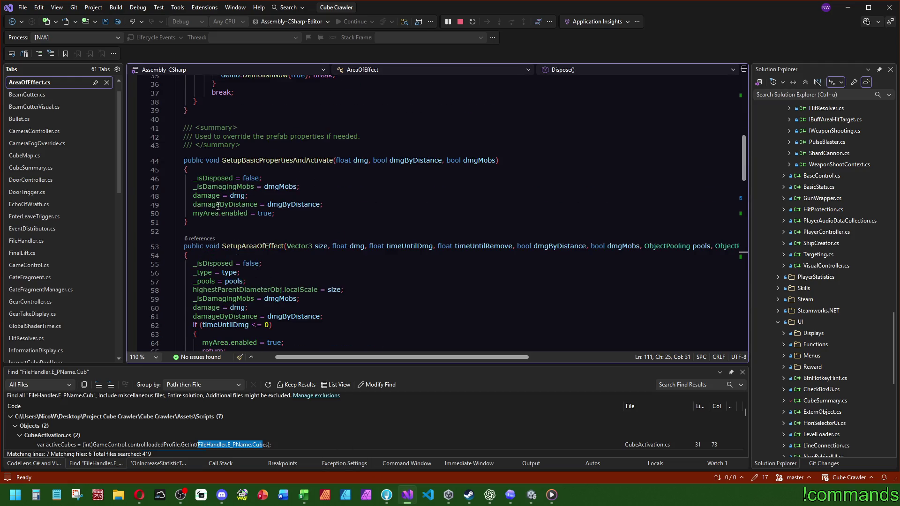
click(207, 239)
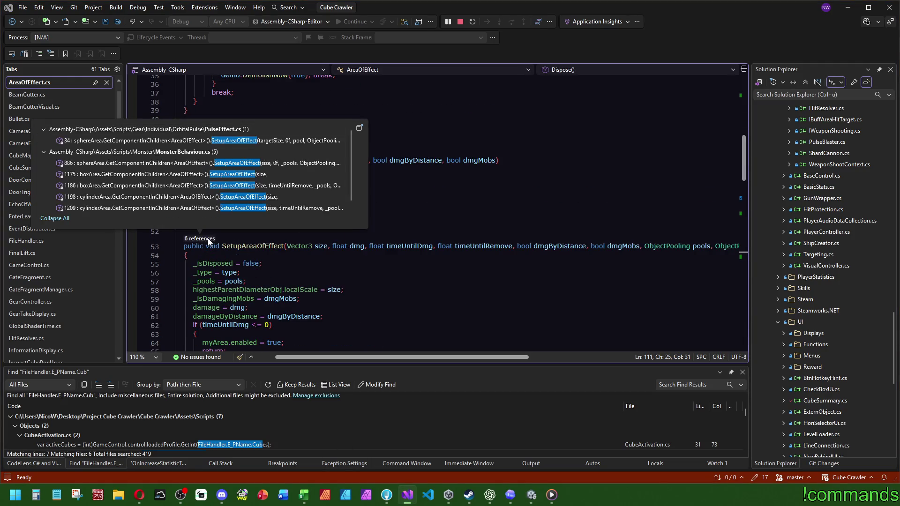
click(408, 281)
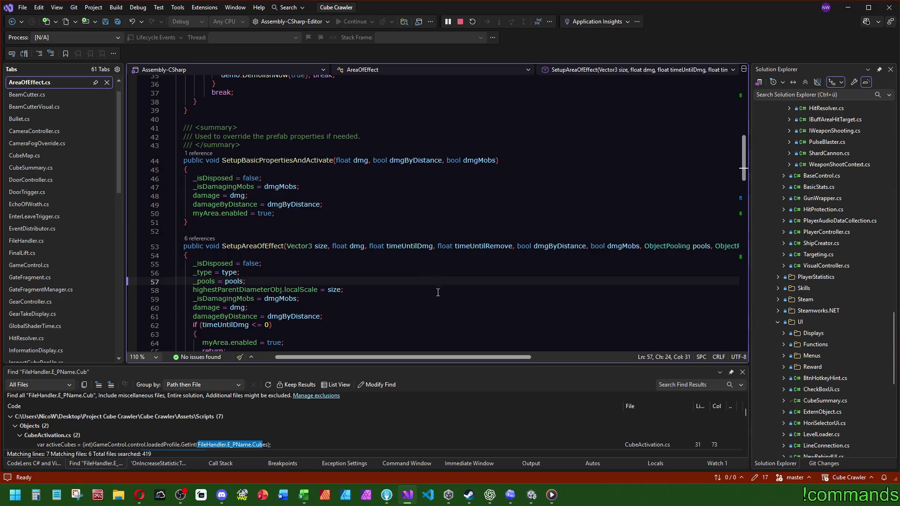
scroll(443, 299, up, 10)
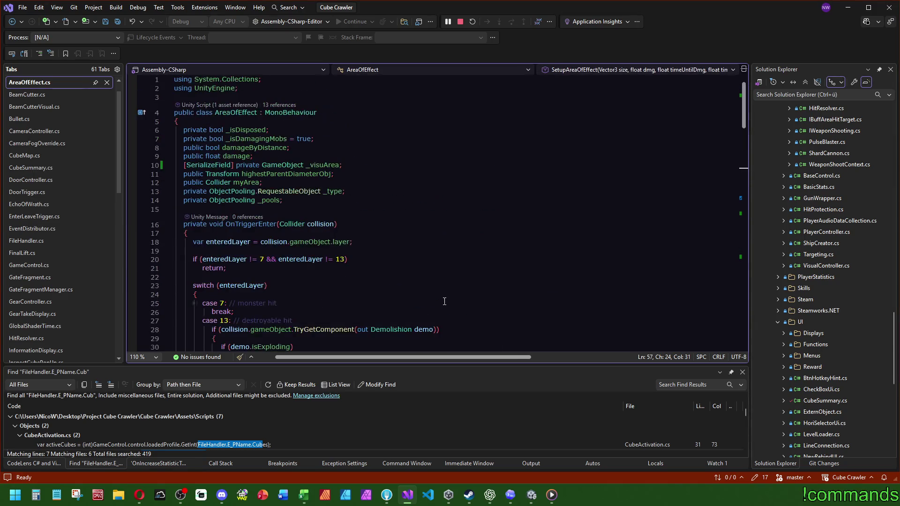
scroll(445, 300, down, 13)
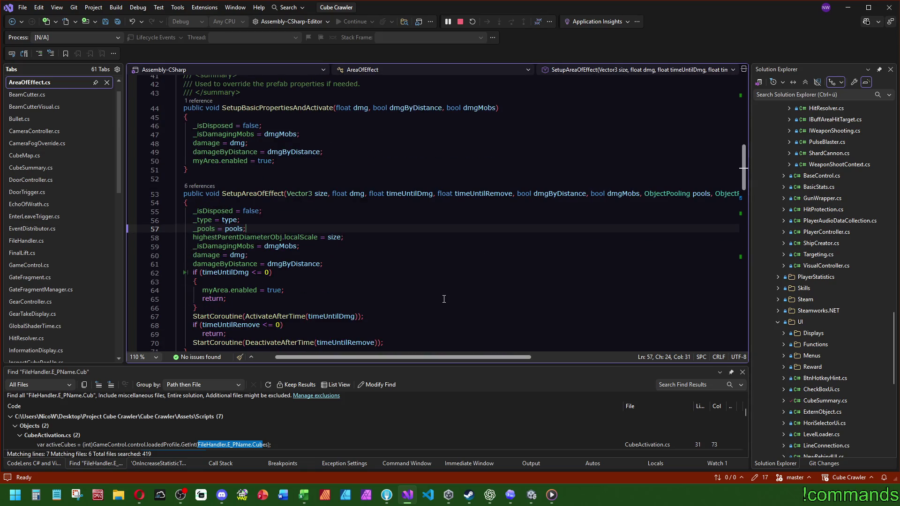
scroll(445, 315, right, 5)
scroll(445, 315, left, 5)
scroll(352, 312, down, 8)
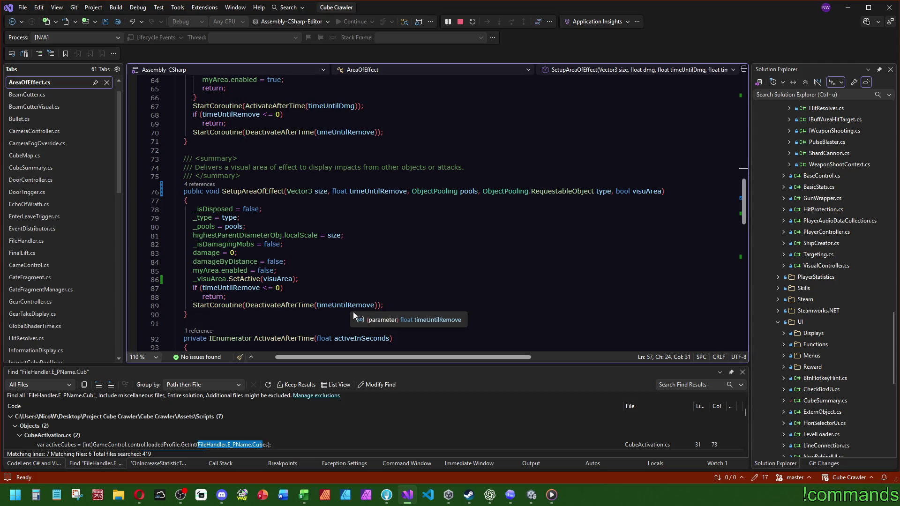
scroll(352, 313, up, 5)
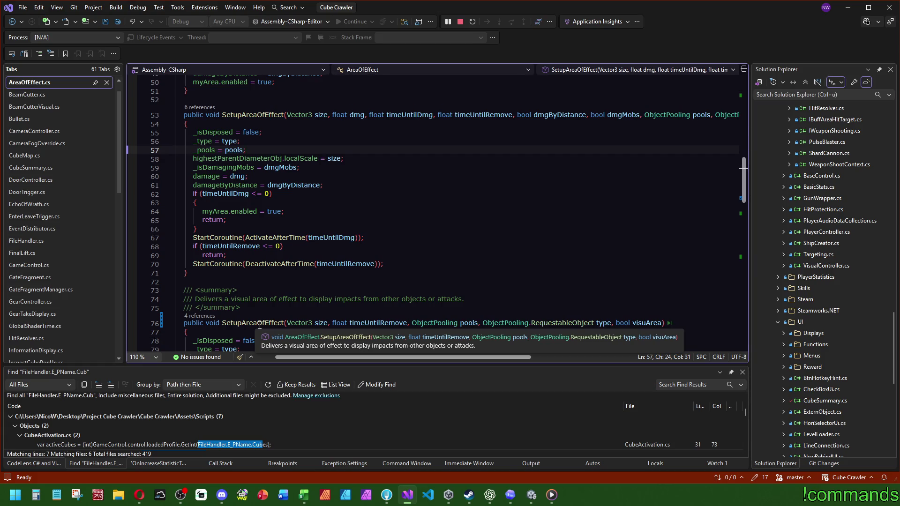
click(288, 289)
scroll(288, 288, down, 3)
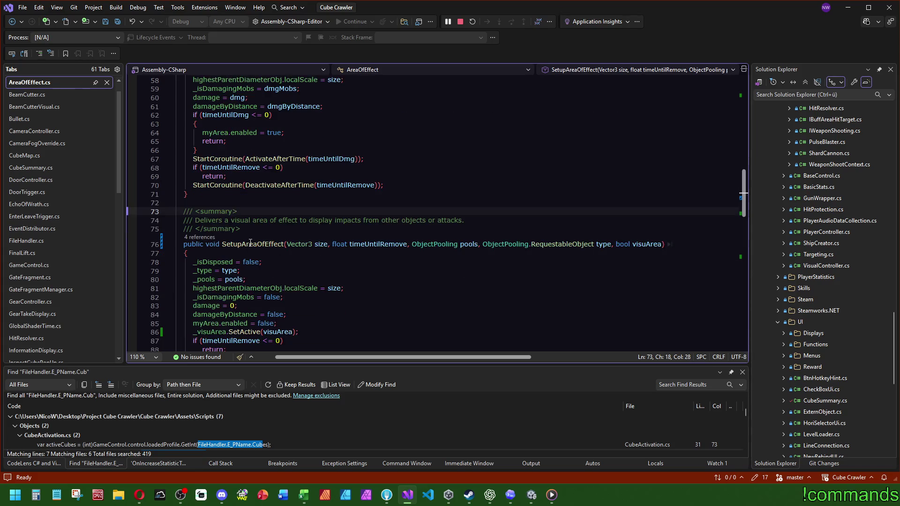
scroll(385, 180, down, 4)
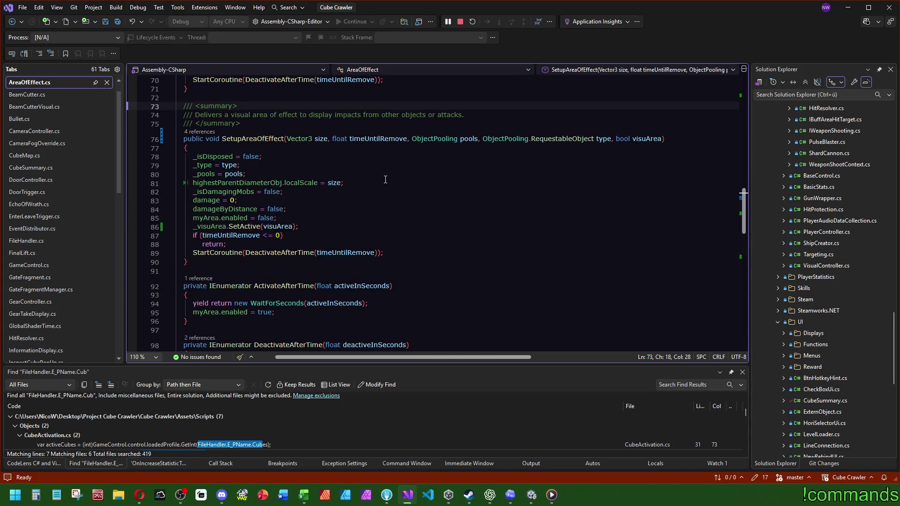
scroll(385, 179, up, 4)
scroll(422, 291, down, 8)
click(226, 339)
key(Return)
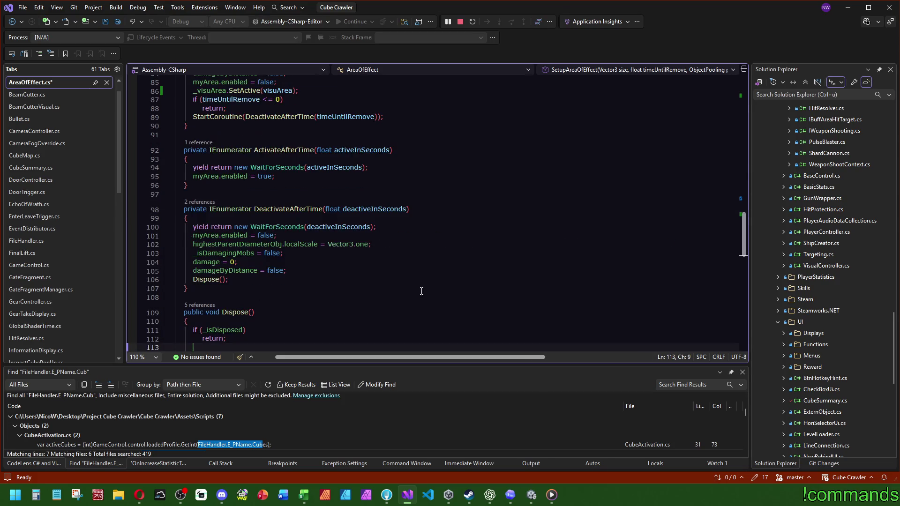
Undo the _visuArea SetActive lines, the _visuArea field and the extra bool parameter, then save AreaOfEffect.cs.
scroll(424, 275, down, 6)
key(ctrl+z)
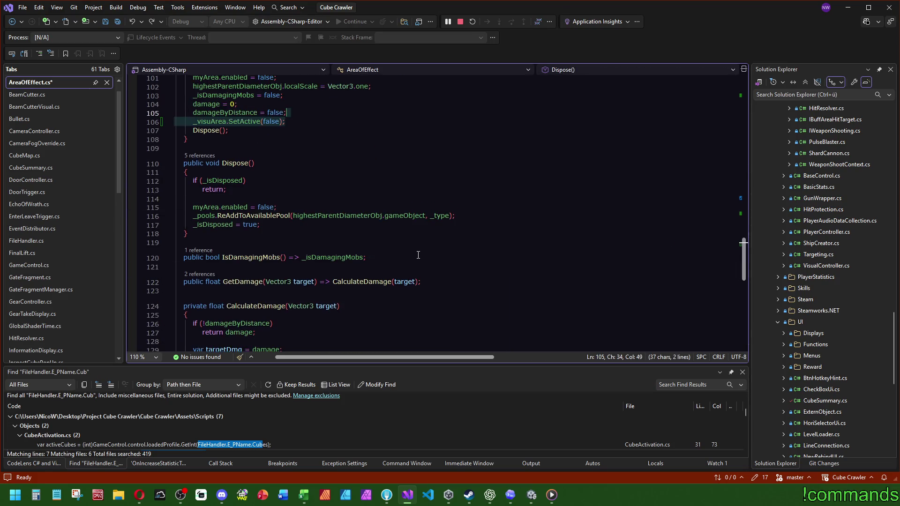
scroll(417, 254, up, 7)
key(ctrl+z)
key(ctrl+z)
key(ctrl+z)
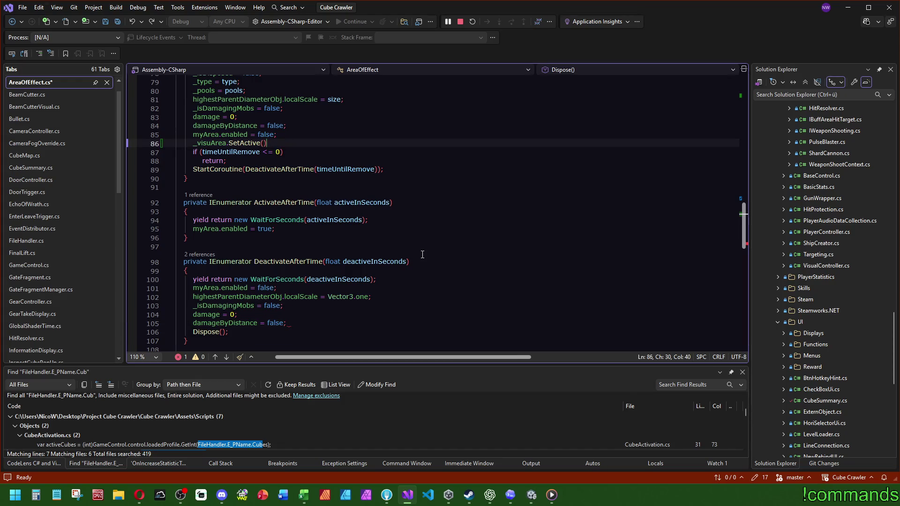
key(ctrl+z)
key(ctrl+z)
key(ctrl+z)
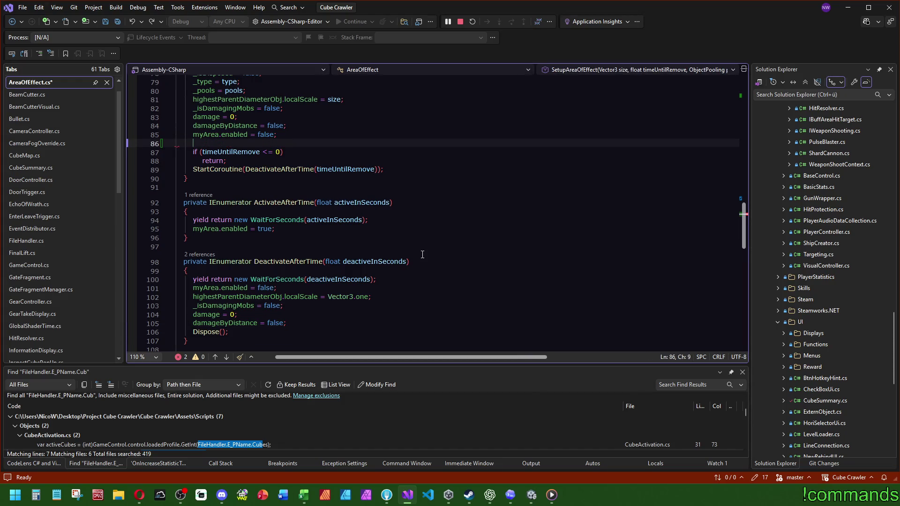
scroll(422, 262, up, 3)
key(ctrl+z)
key(ctrl+z)
key(ctrl+z)
key(ctrl+z)
key(ctrl+z)
key(ctrl+z)
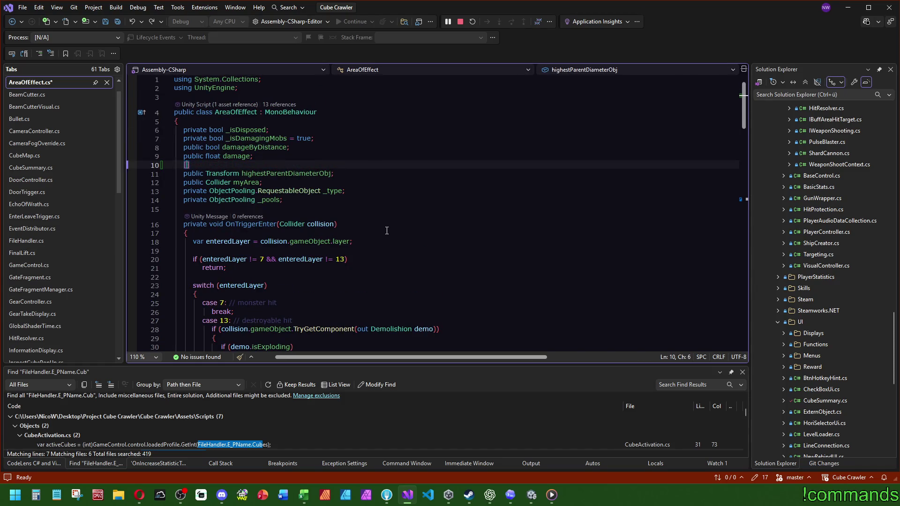
key(ctrl+z)
key(ctrl+z)
key(ctrl+z)
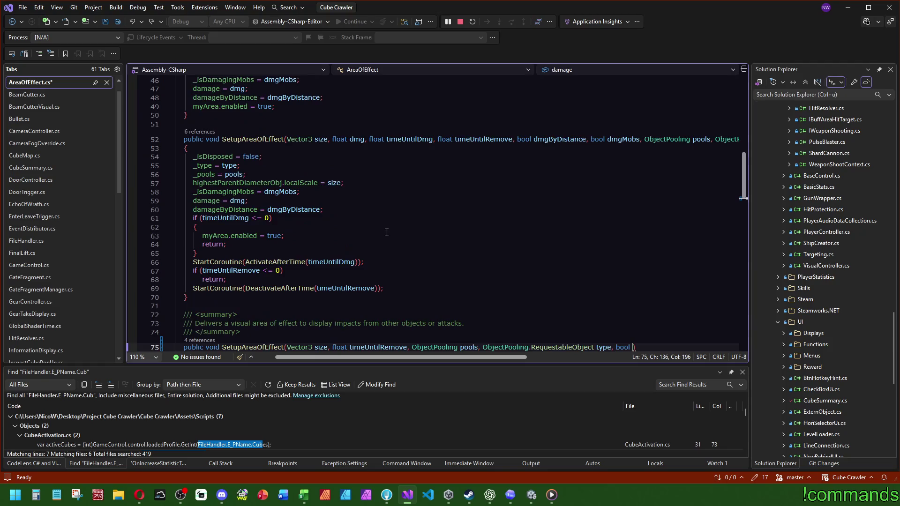
key(ctrl+z)
key(ctrl+z)
key(ctrl+z)
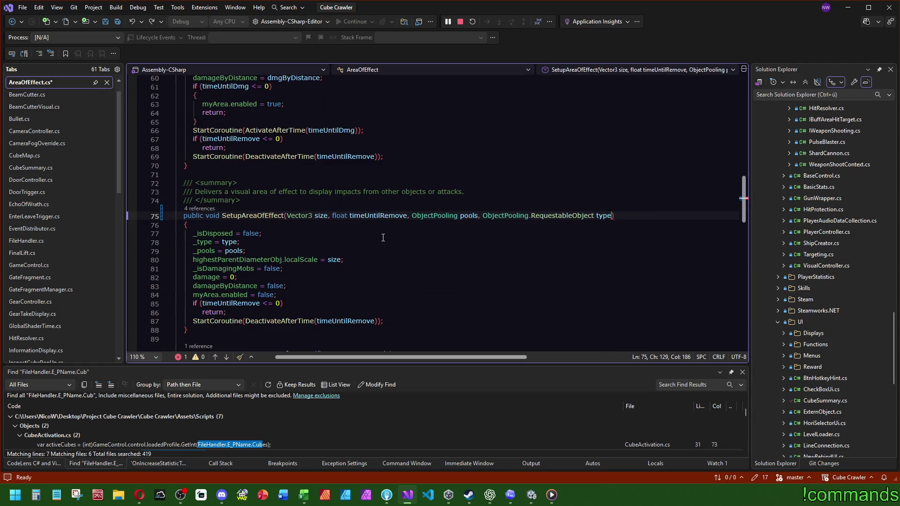
key(ctrl+z)
key(ctrl+s)
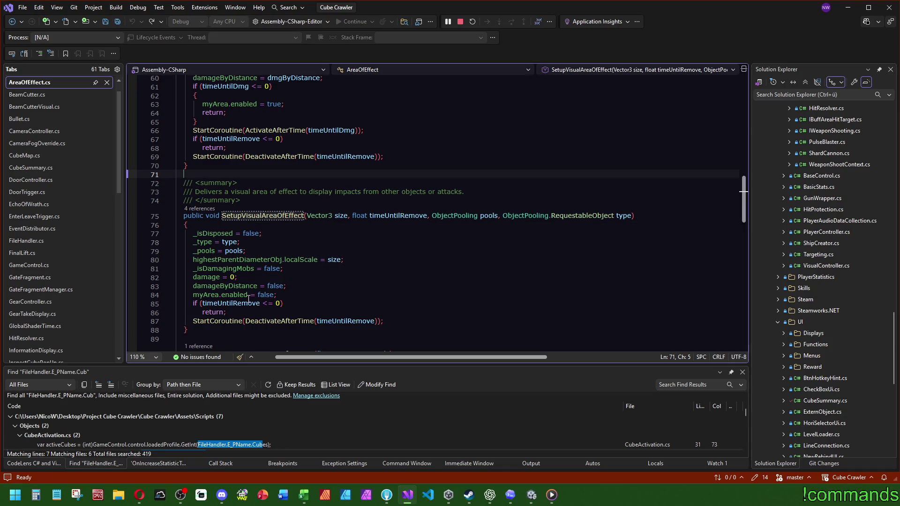
mouse_move(250, 214)
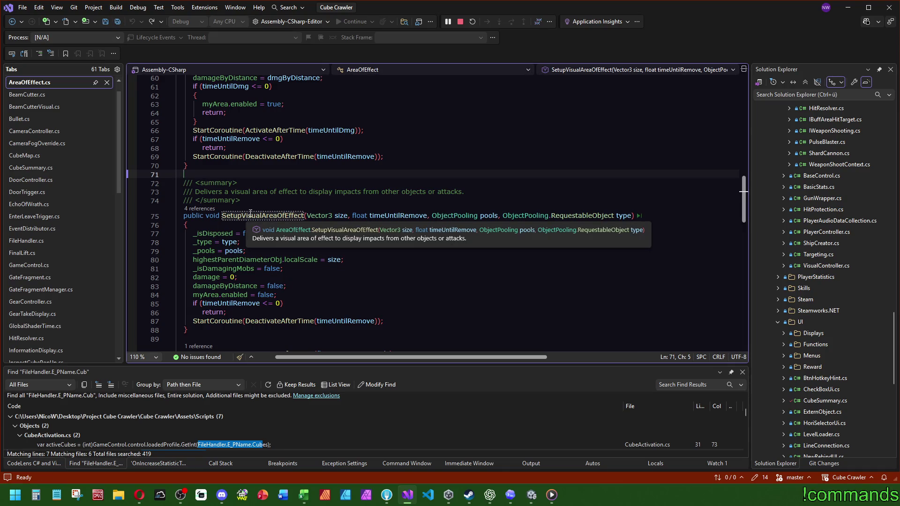
Follow SetupVisualAreaOfEffect's reference to MonsterBehaviour.cs line 886, then jump back to its definition.
click(200, 209)
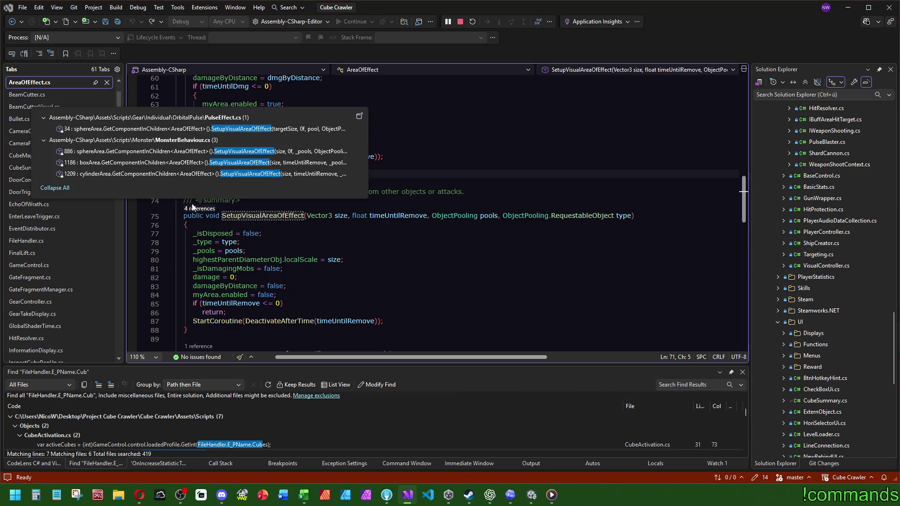
mouse_move(241, 133)
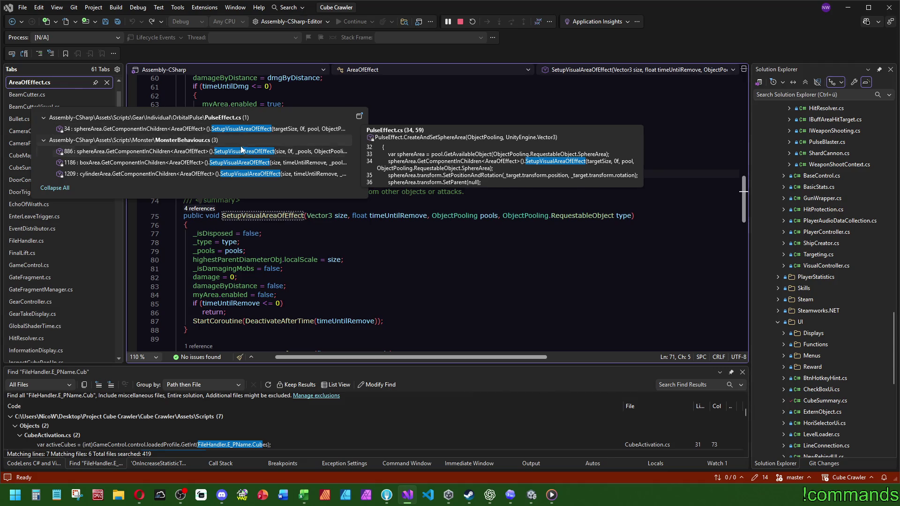
click(242, 152)
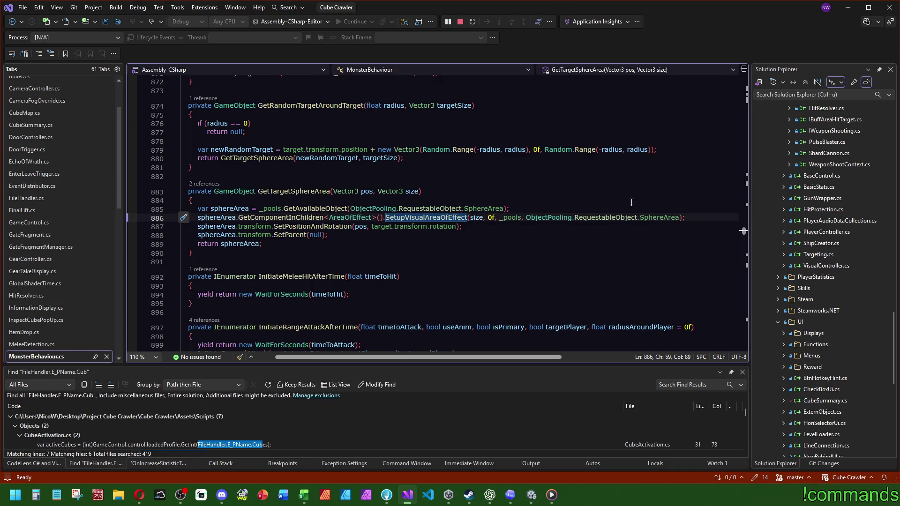
click(426, 218)
key(F12)
List SetupAreaOfEffect's references and open the line 1175 call in MonsterBehaviour.cs.
scroll(338, 211, up, 7)
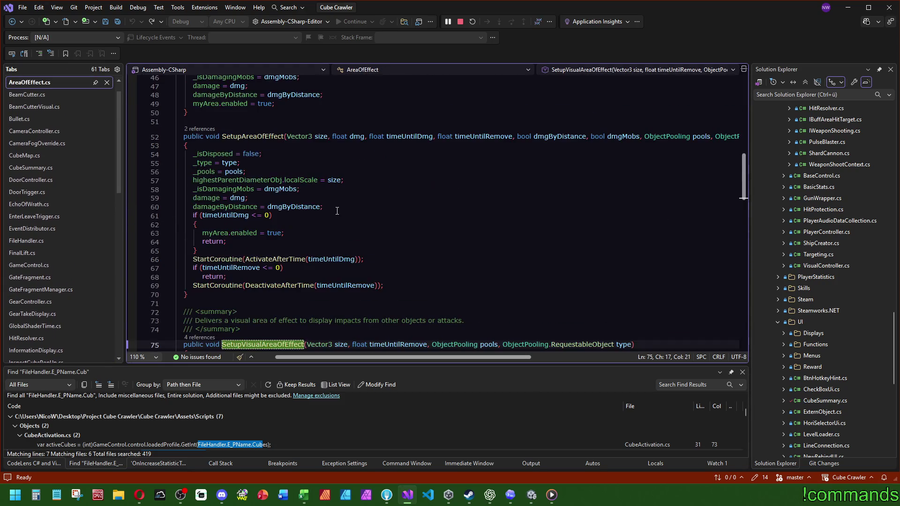
scroll(339, 211, up, 1)
click(196, 155)
click(201, 189)
scroll(201, 189, up, 2)
scroll(202, 189, down, 2)
click(204, 155)
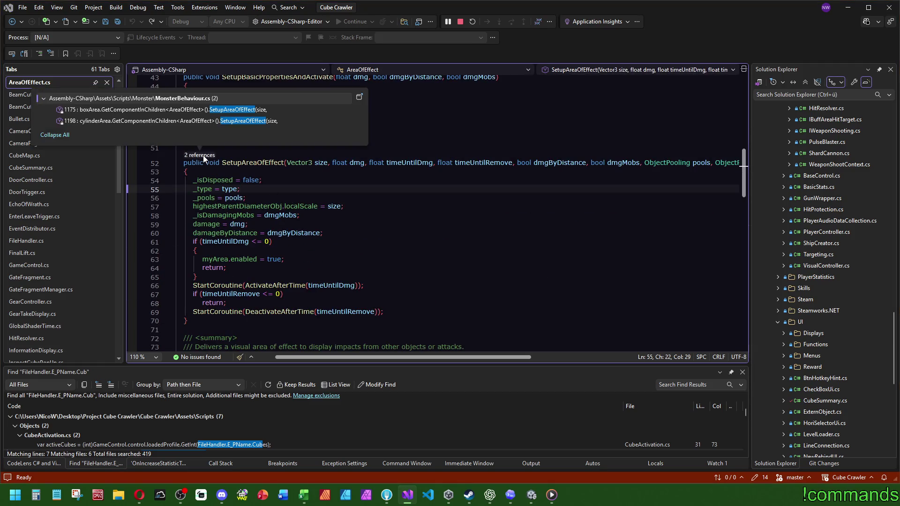
double_click(234, 110)
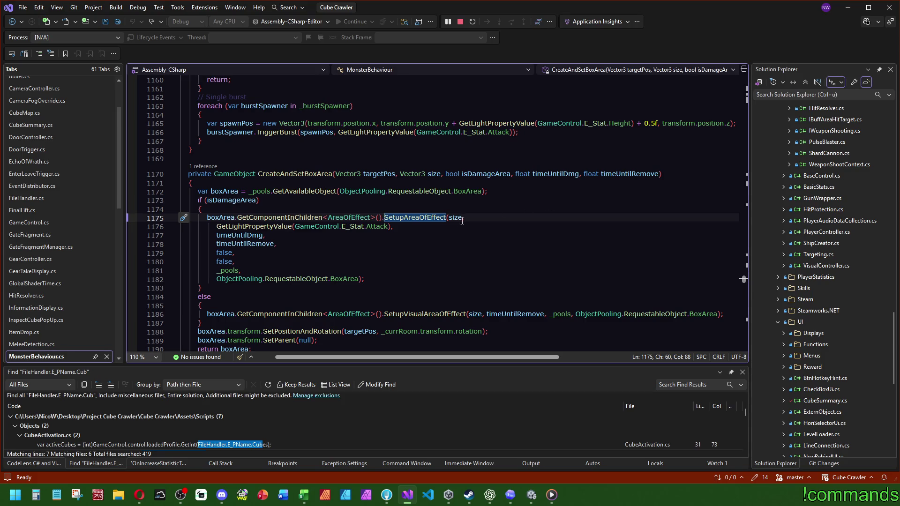
Go to the SetupAreaOfEffect definition and review the myArea.enabled line in AreaOfEffect.cs.
key(F12)
click(367, 198)
scroll(437, 181, down, 9)
scroll(438, 181, up, 5)
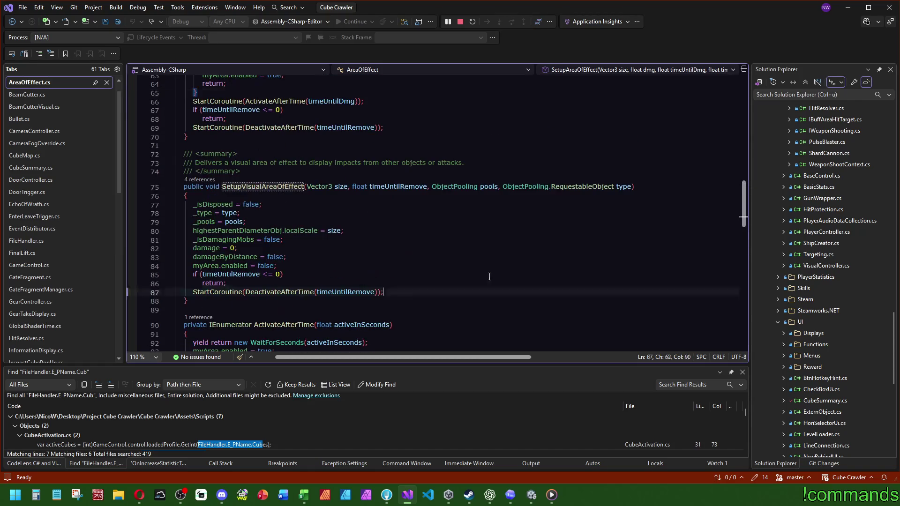
click(529, 263)
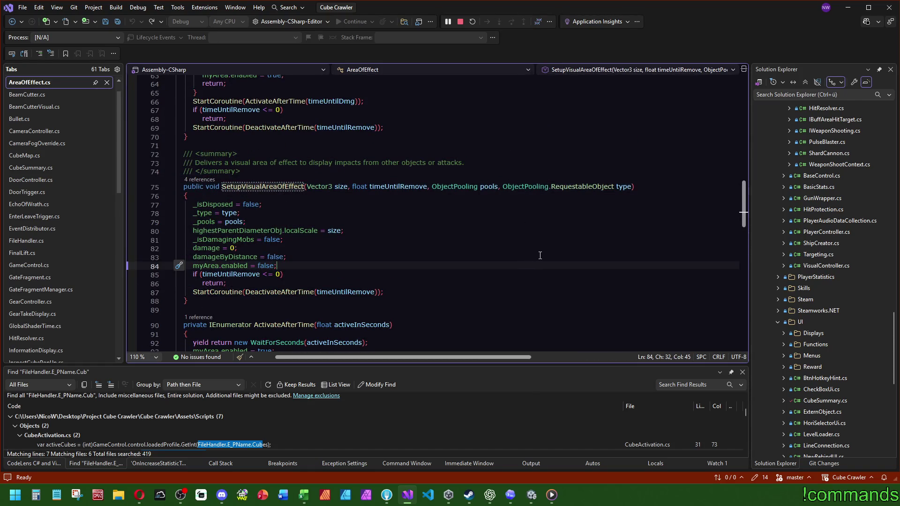
scroll(430, 236, up, 3)
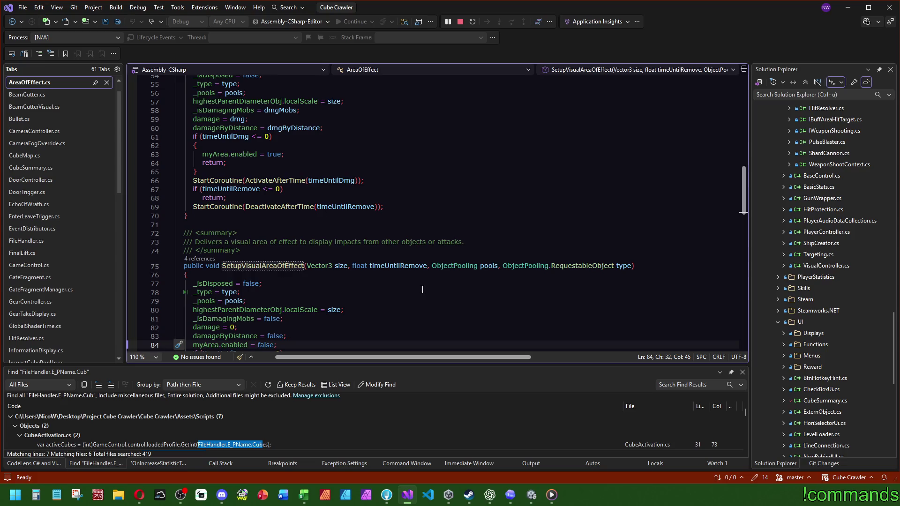
scroll(424, 291, down, 2)
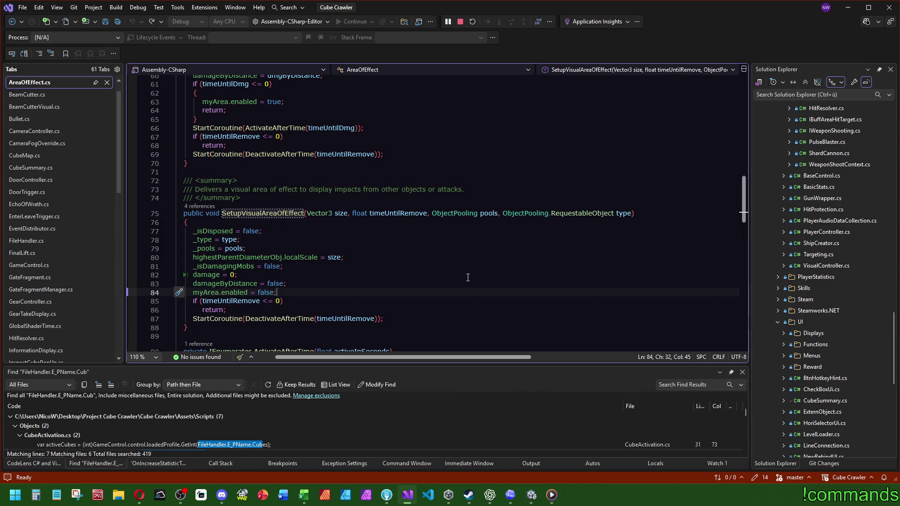
scroll(468, 278, up, 1)
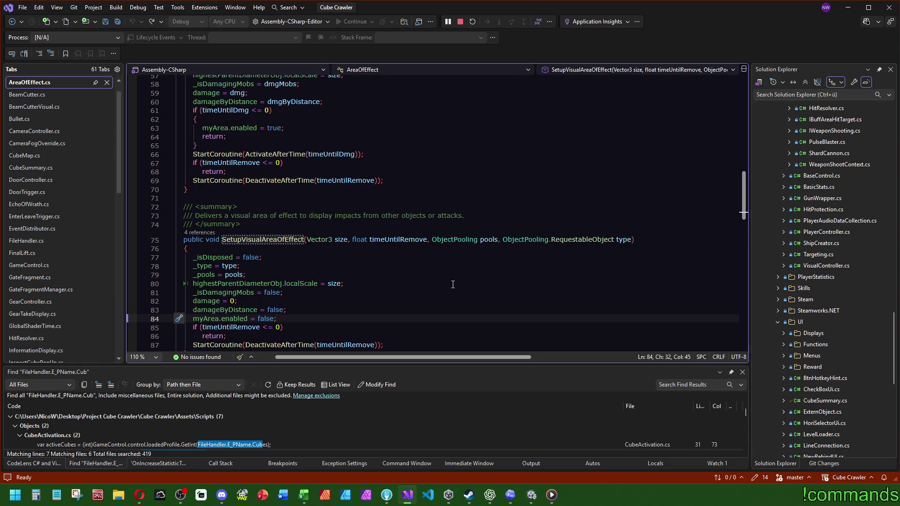
scroll(485, 285, down, 2)
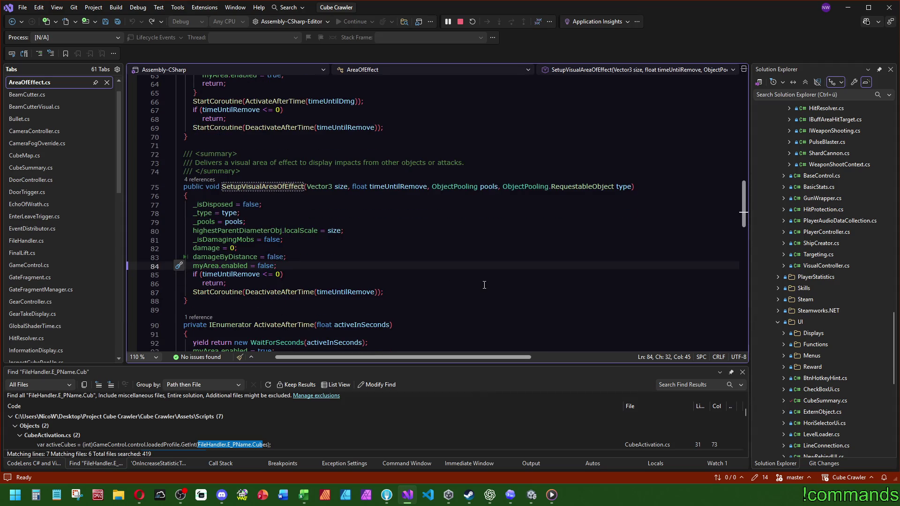
Save all files in Visual Studio and switch back to Unity.
click(117, 24)
scroll(455, 251, up, 5)
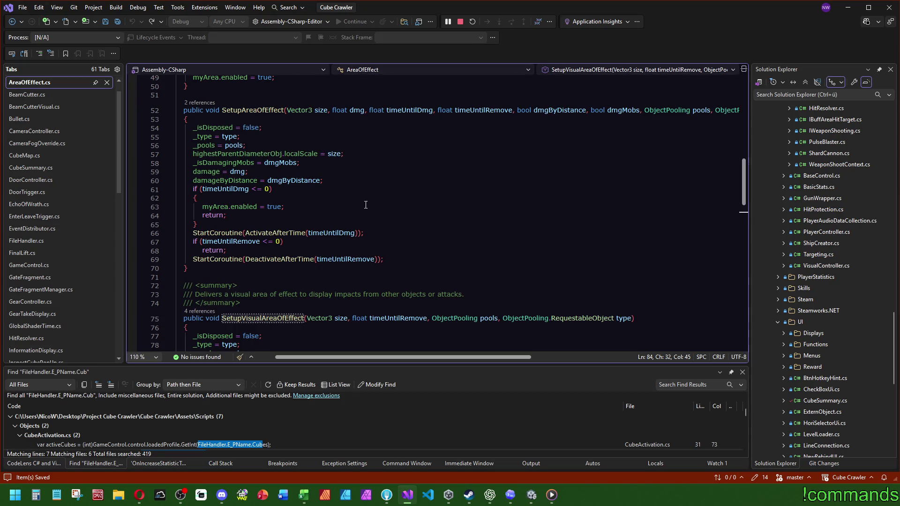
key(alt+Tab)
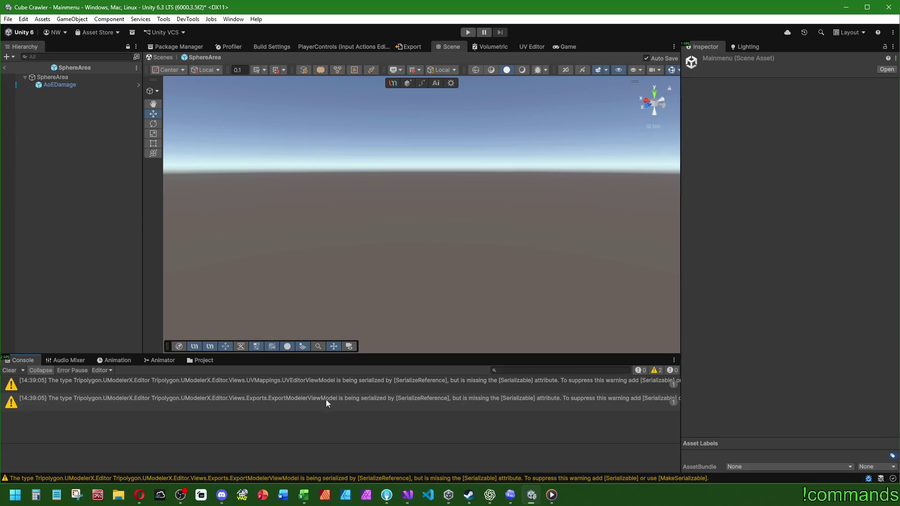
Save the Mainmenu scene from the File menu and switch to the Fork git client.
click(8, 19)
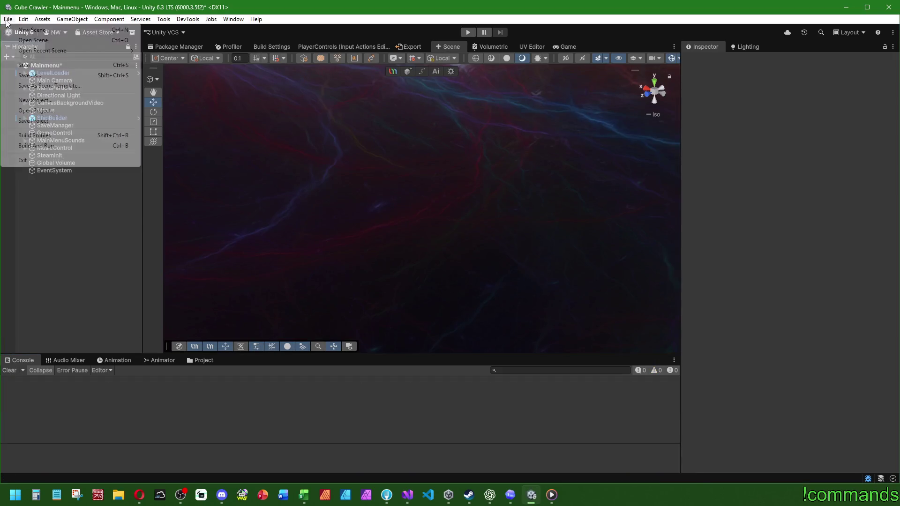
click(7, 19)
click(7, 19)
click(28, 65)
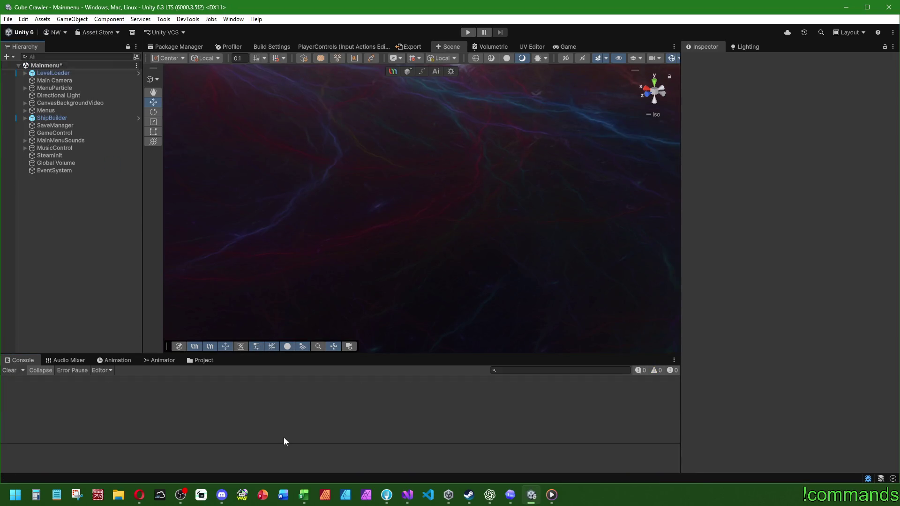
click(387, 496)
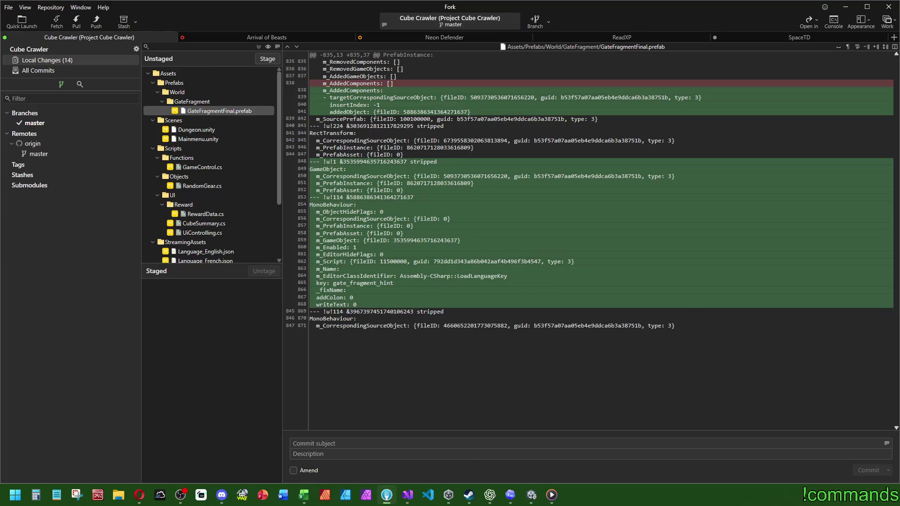
click(139, 495)
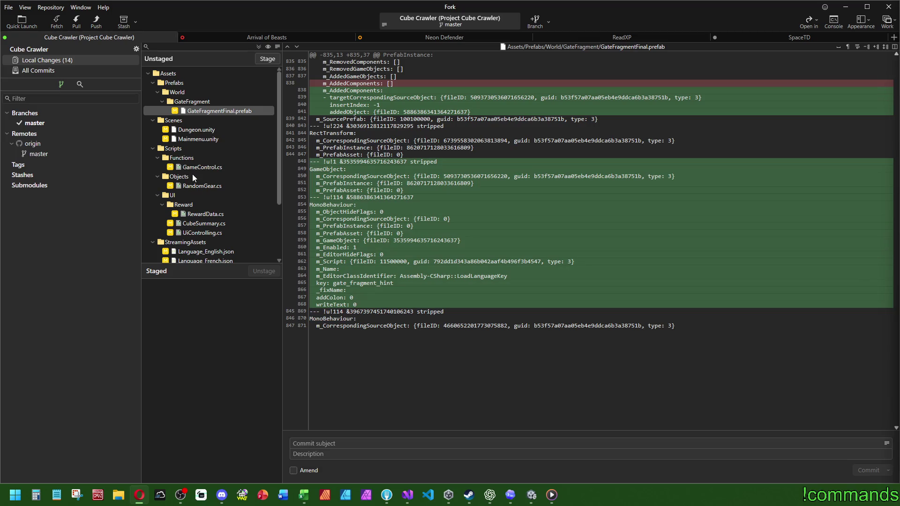
Stage all 14 changed files in Fork's local changes.
double_click(190, 74)
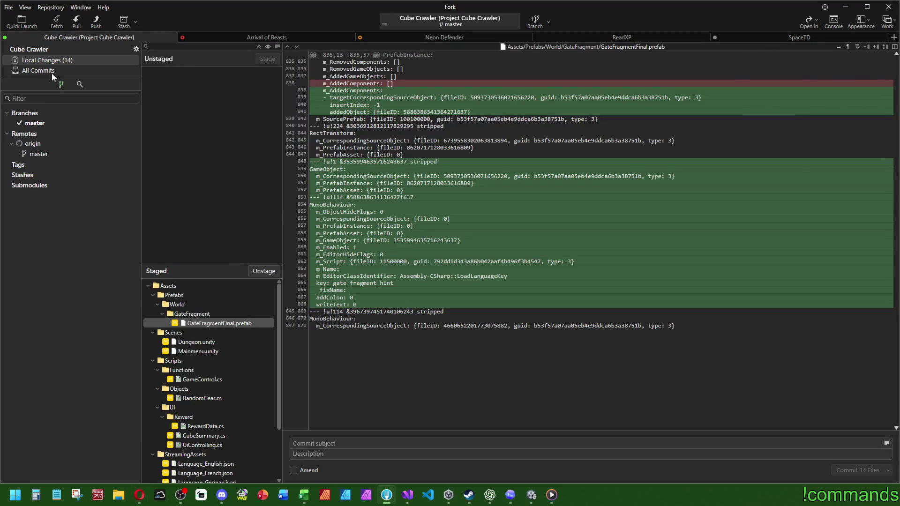
click(53, 72)
click(59, 63)
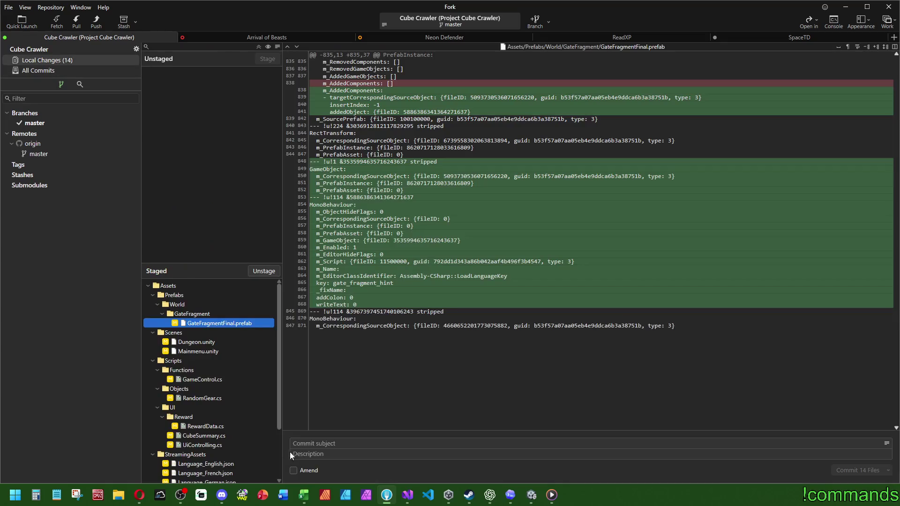
Commit with an 'EA_D008 Working Rewards, Fixed Gate…Added testing stuff' subject and push master to origin.
click(323, 448)
text(EA_D008 )
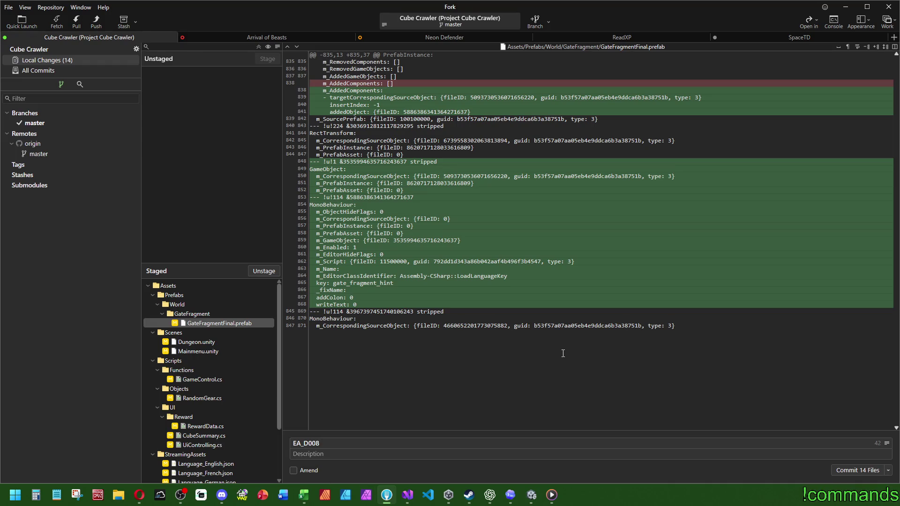
text(Working Rewards)
text(, )
text(Fix)
text(ed )
text(Gate)
key(BackSpace)
key(BackSpace)
key(BackSpace)
text(Texts, Ad)
text(ded )
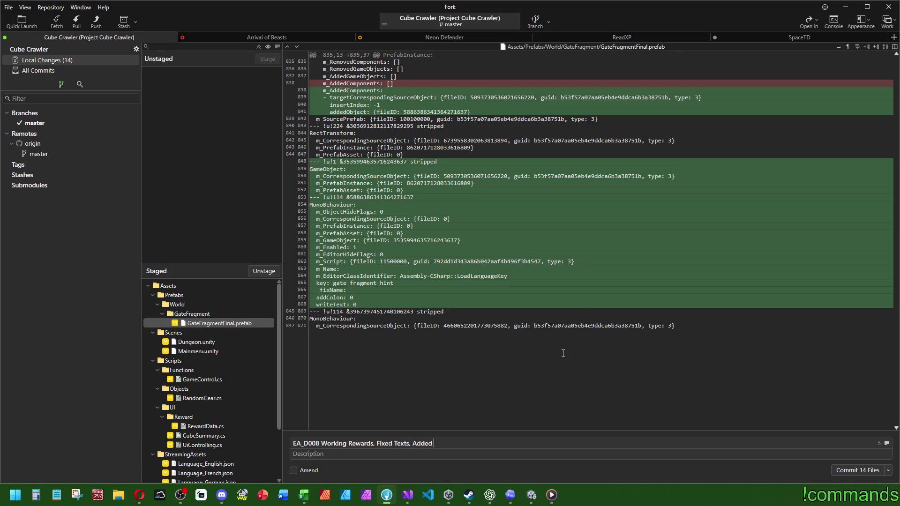
text(testing stuff)
key(ctrl+Return)
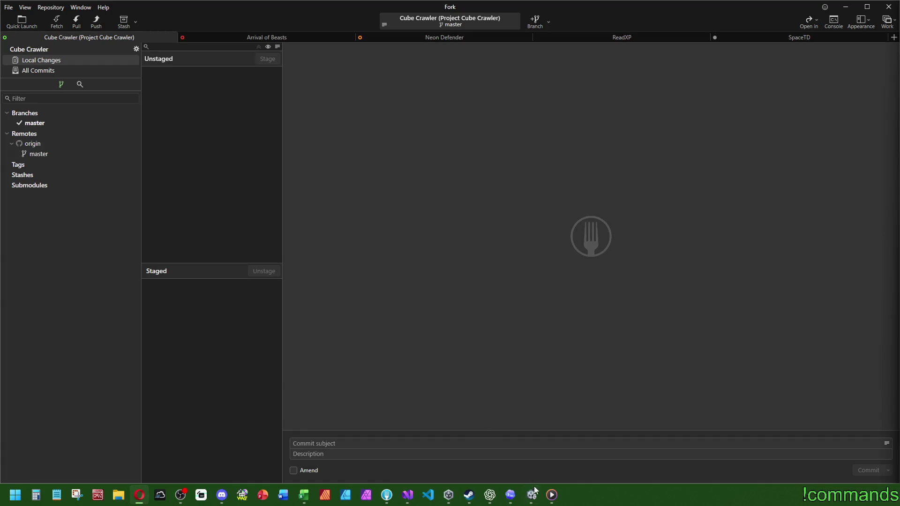
click(532, 495)
Bring Visual Studio forward and scroll through the AreaOfEffect.cs script.
click(410, 497)
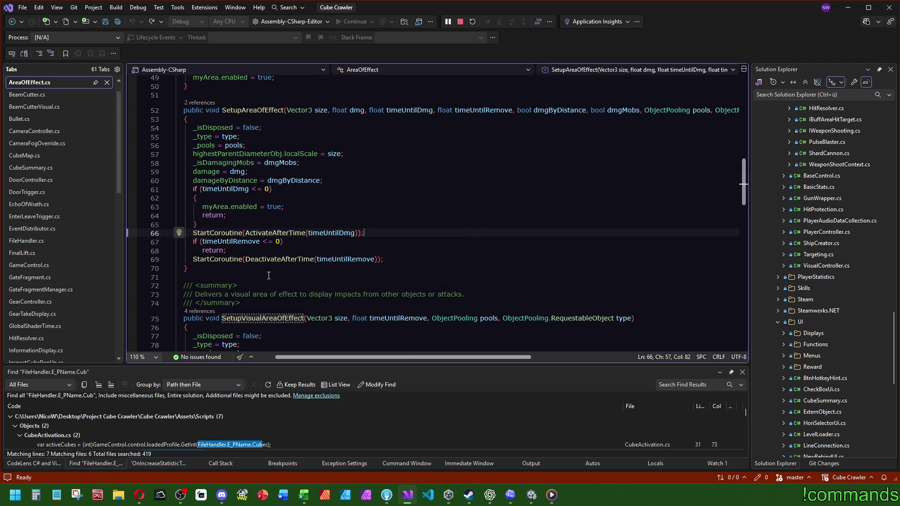
scroll(385, 312, up, 5)
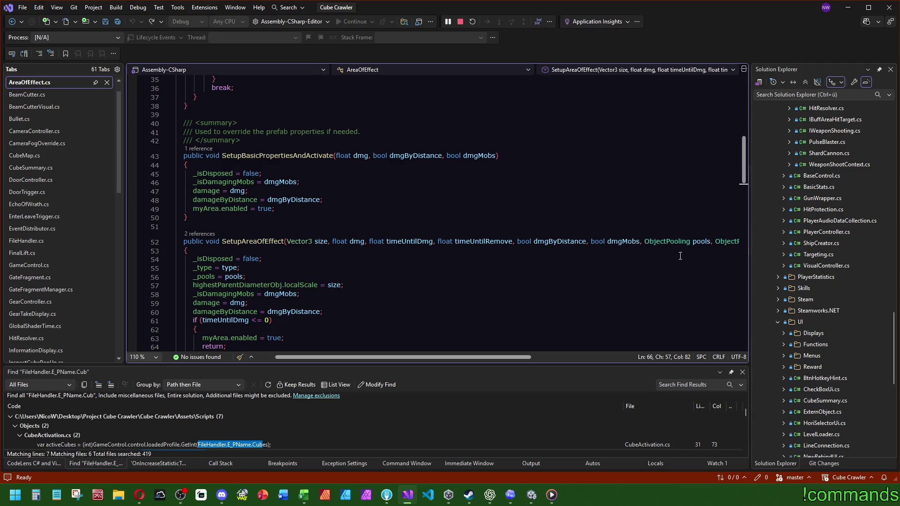
scroll(609, 304, down, 2)
mouse_move(504, 357)
mouse_down()
mouse_move(569, 358)
mouse_move(461, 353)
mouse_up()
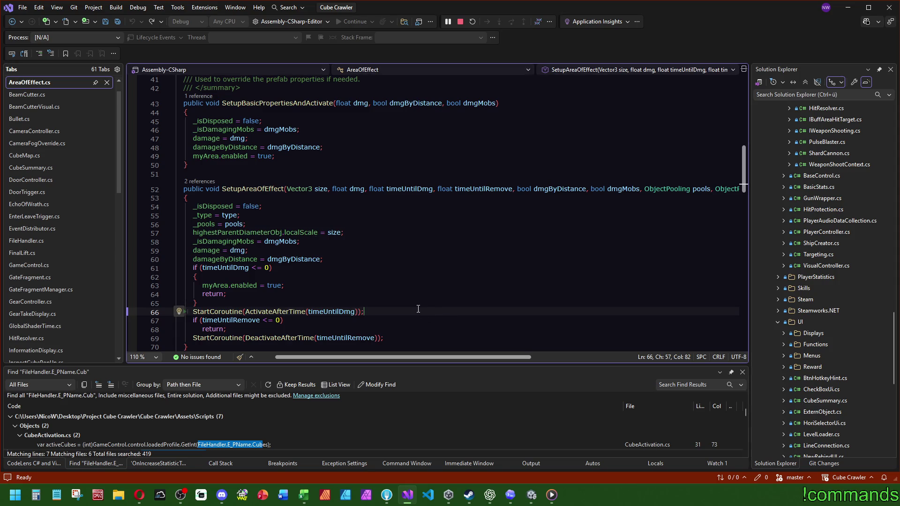
mouse_move(413, 358)
mouse_down()
mouse_move(511, 360)
mouse_move(357, 353)
mouse_up()
scroll(376, 301, down, 4)
scroll(376, 300, down, 4)
scroll(373, 281, up, 6)
scroll(369, 268, down, 2)
scroll(369, 267, down, 3)
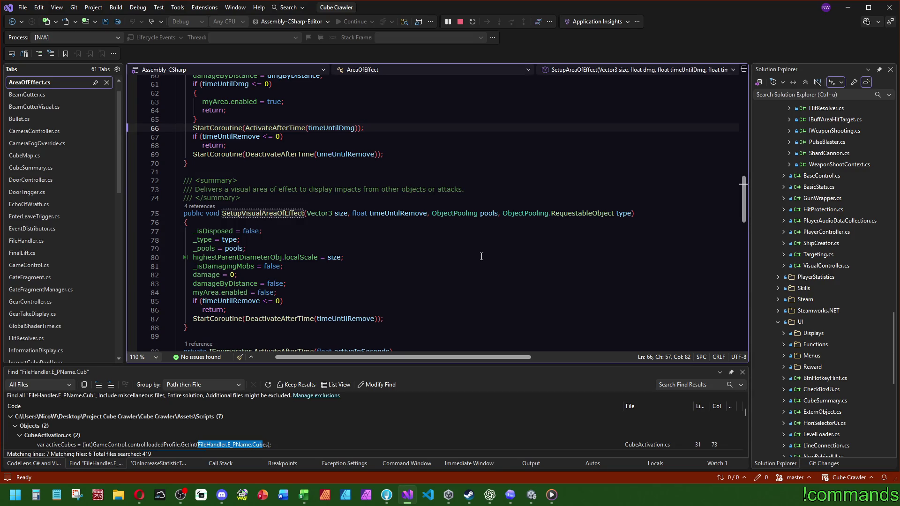
scroll(210, 147, up, 3)
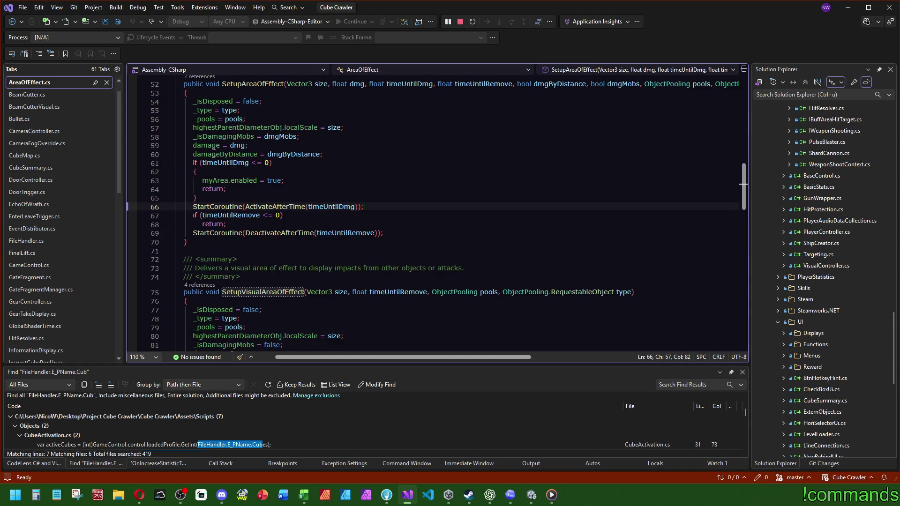
Inspect the line 59 damage assignment and view SetupVisualAreaOfEffect's 4 callers.
double_click(210, 147)
click(346, 170)
scroll(346, 170, down, 5)
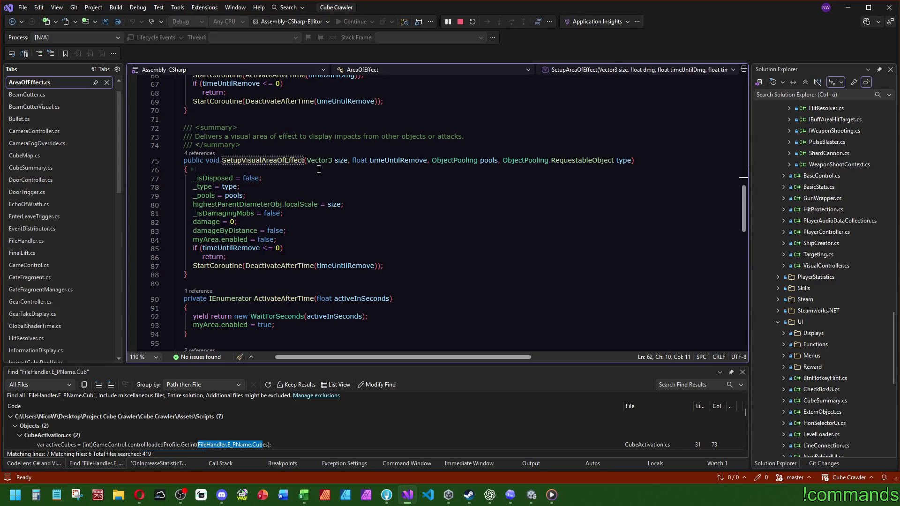
click(202, 153)
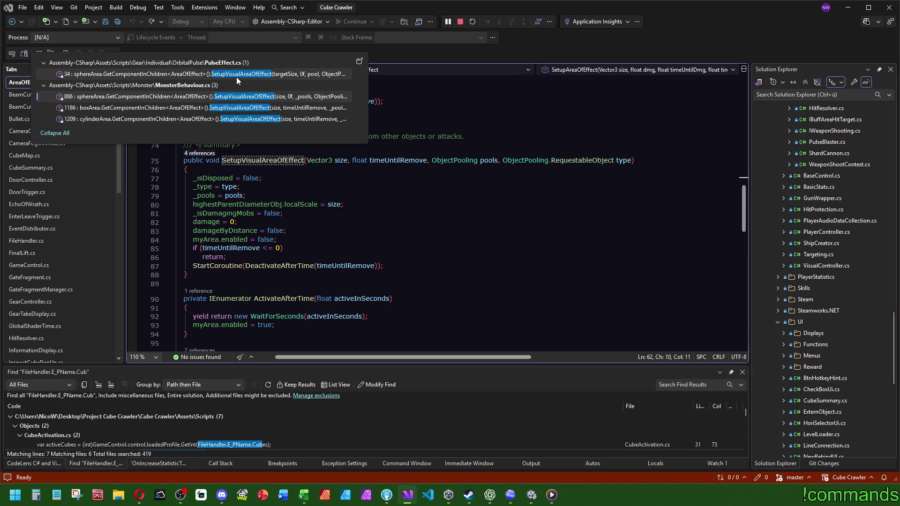
mouse_move(236, 77)
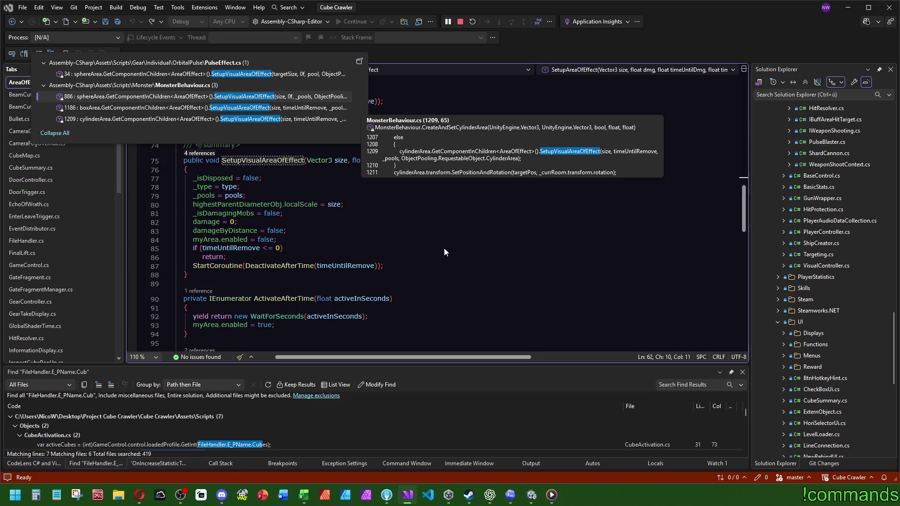
click(434, 230)
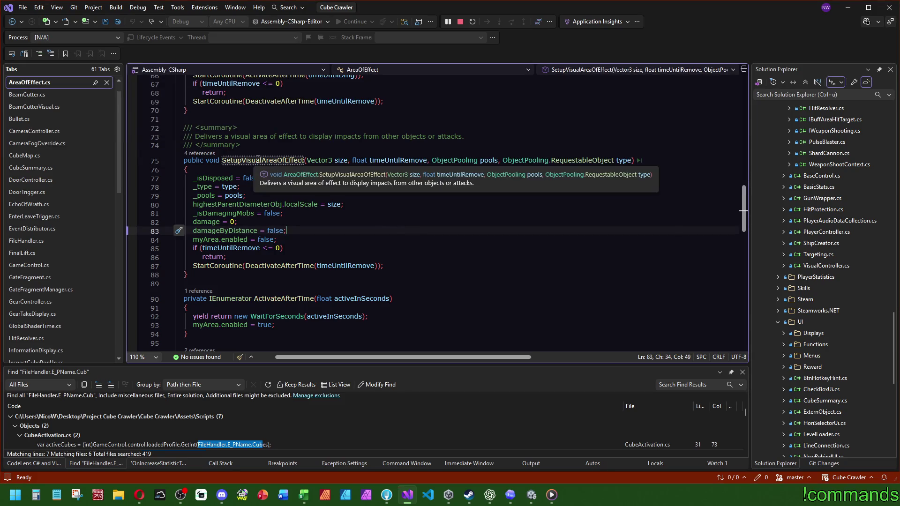
scroll(396, 204, up, 5)
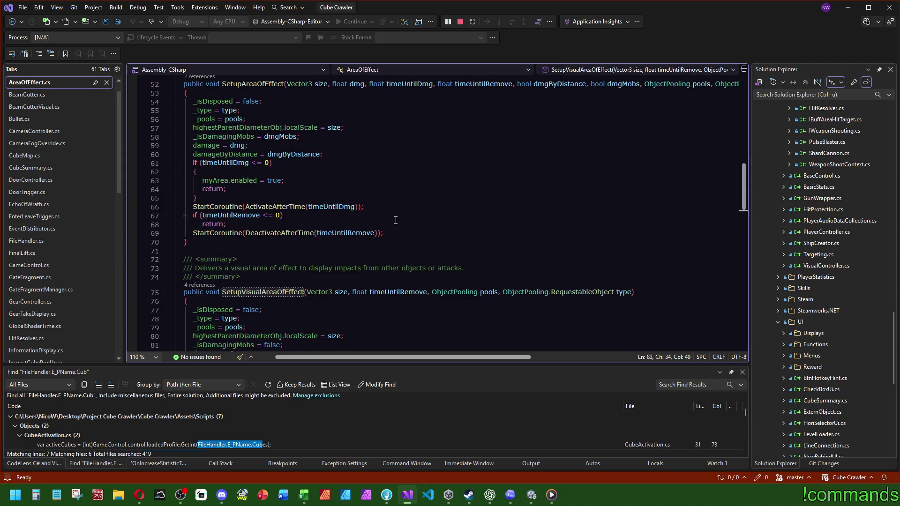
scroll(395, 220, up, 1)
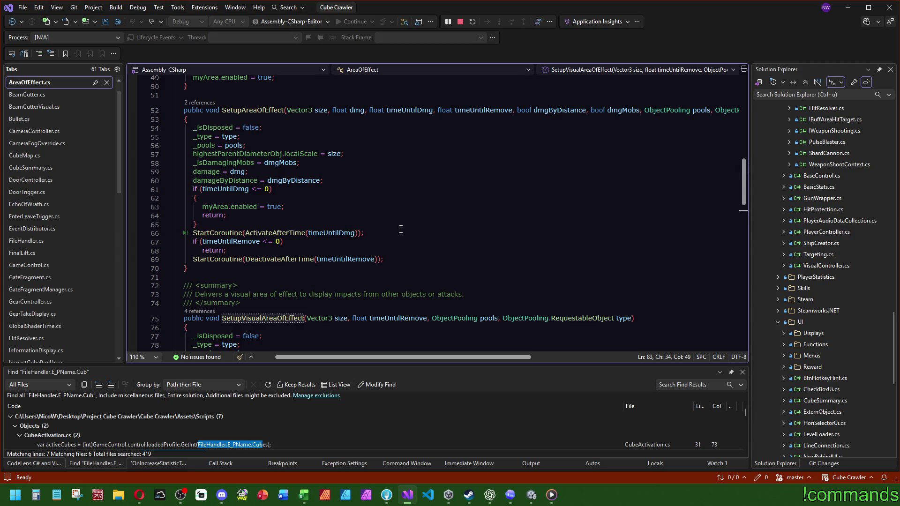
scroll(447, 233, up, 2)
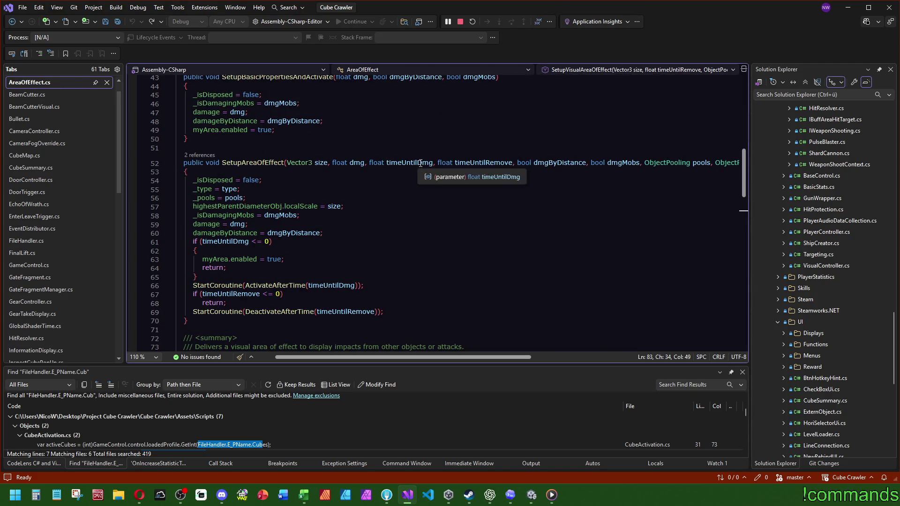
mouse_move(446, 359)
mouse_down()
mouse_move(508, 344)
mouse_move(444, 349)
mouse_up()
mouse_move(617, 164)
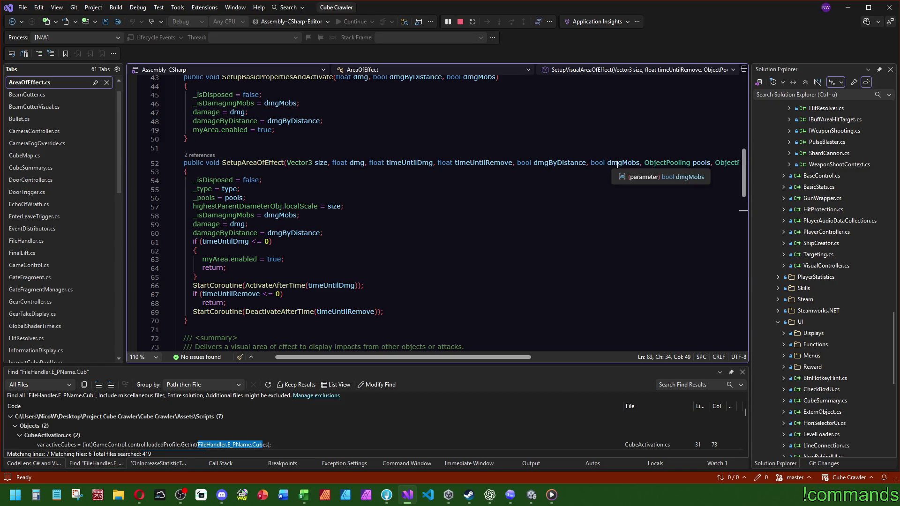
click(617, 164)
click(359, 163)
click(226, 216)
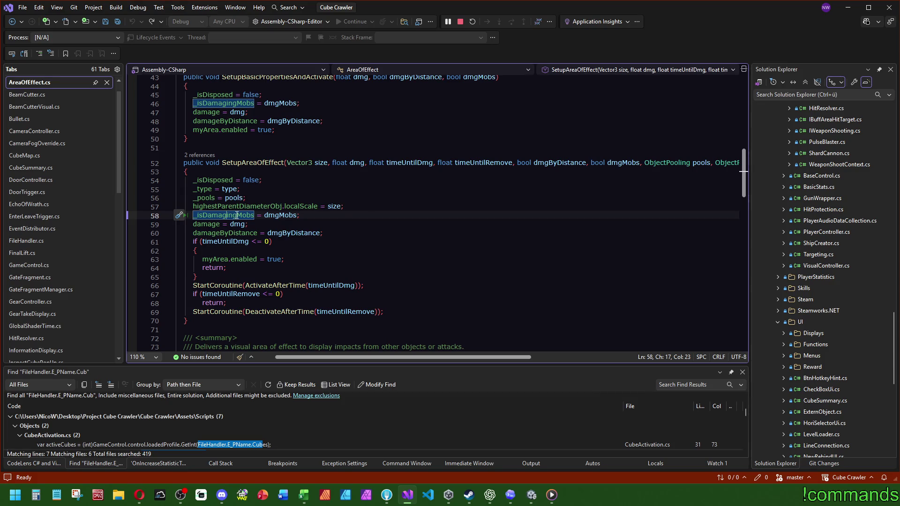
mouse_move(237, 216)
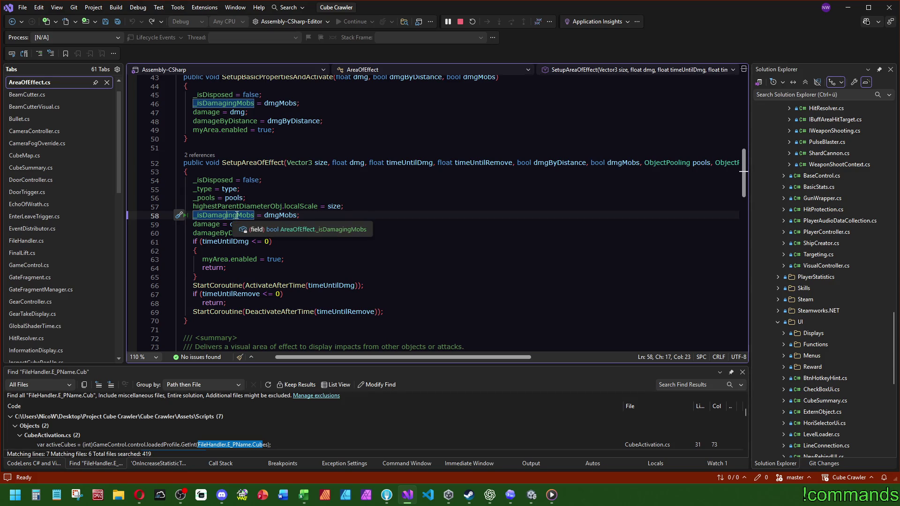
mouse_move(625, 164)
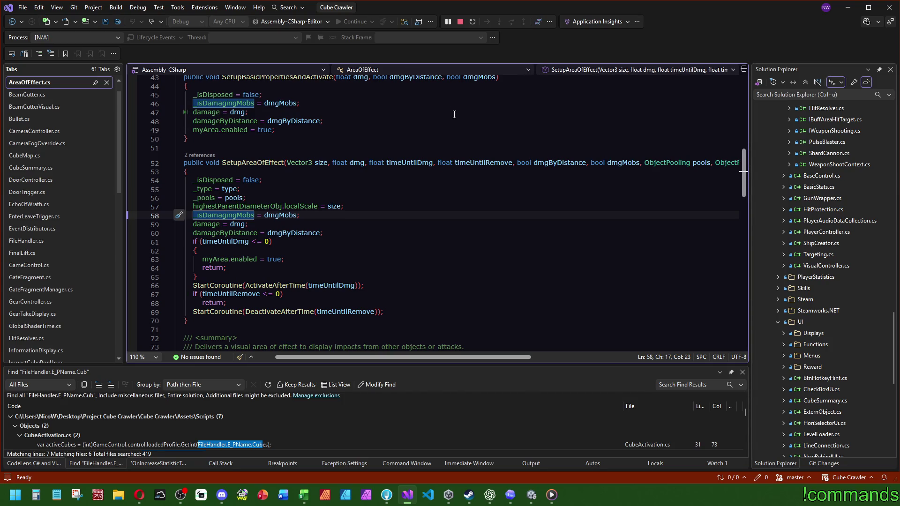
scroll(455, 131, down, 7)
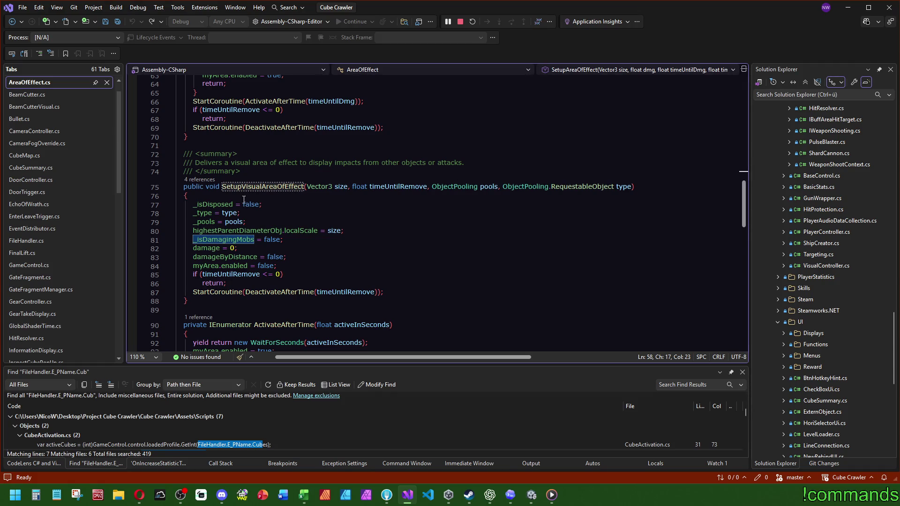
mouse_move(254, 186)
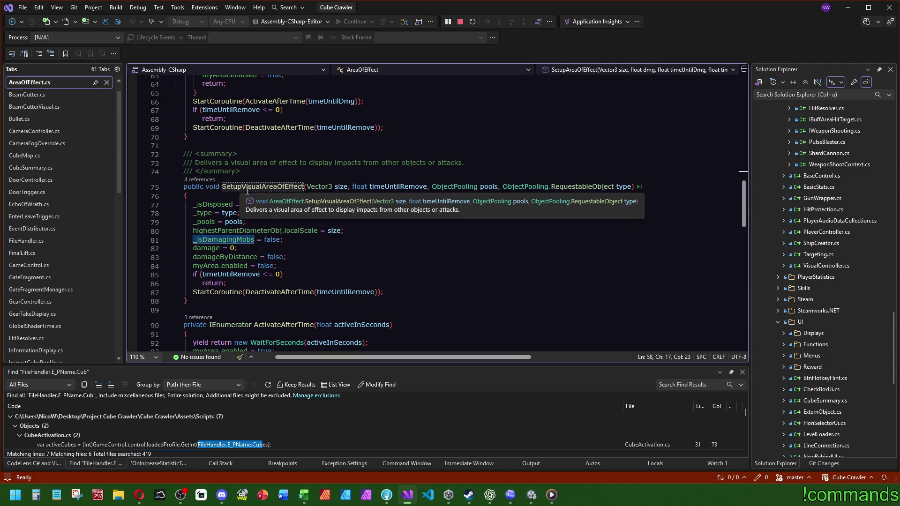
scroll(247, 190, up, 2)
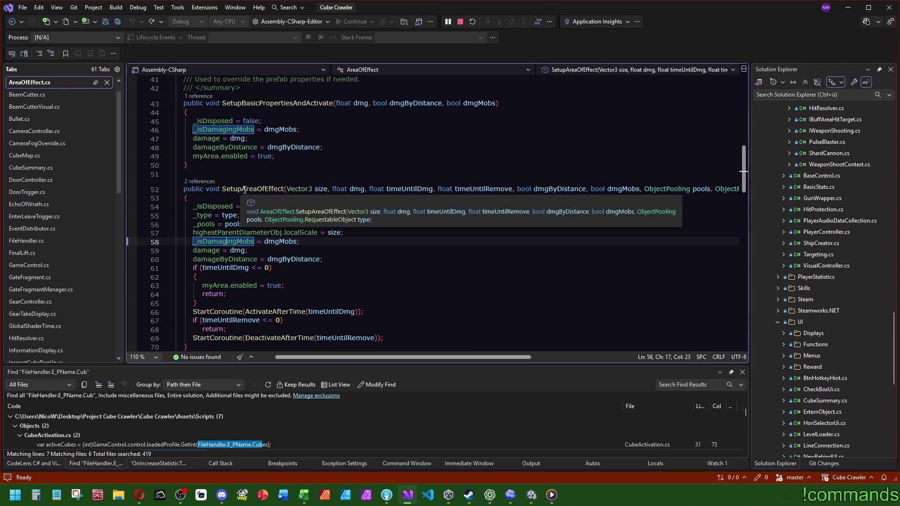
scroll(244, 197, down, 1)
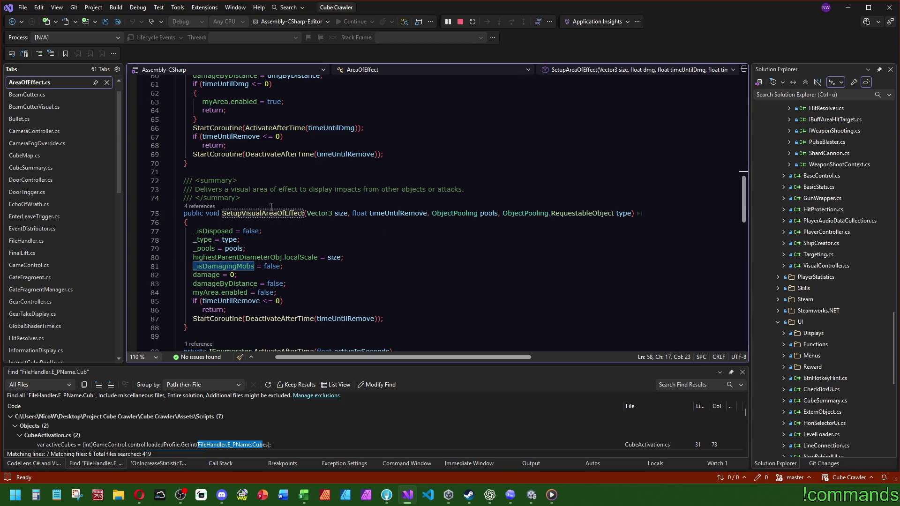
scroll(270, 206, up, 3)
scroll(513, 269, up, 8)
scroll(513, 269, up, 8)
click(312, 156)
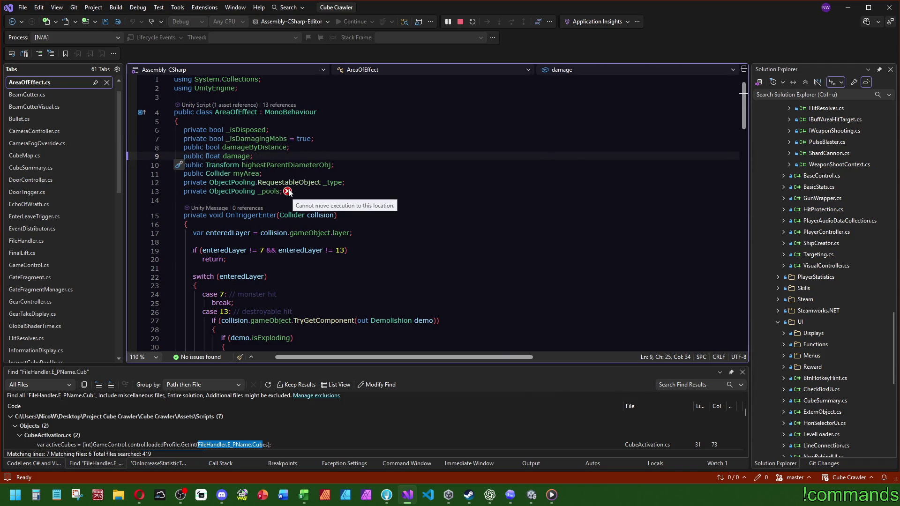
Try adding a SerializeField attribute below the _pools field, then cut the misspelled line.
click(362, 166)
click(372, 187)
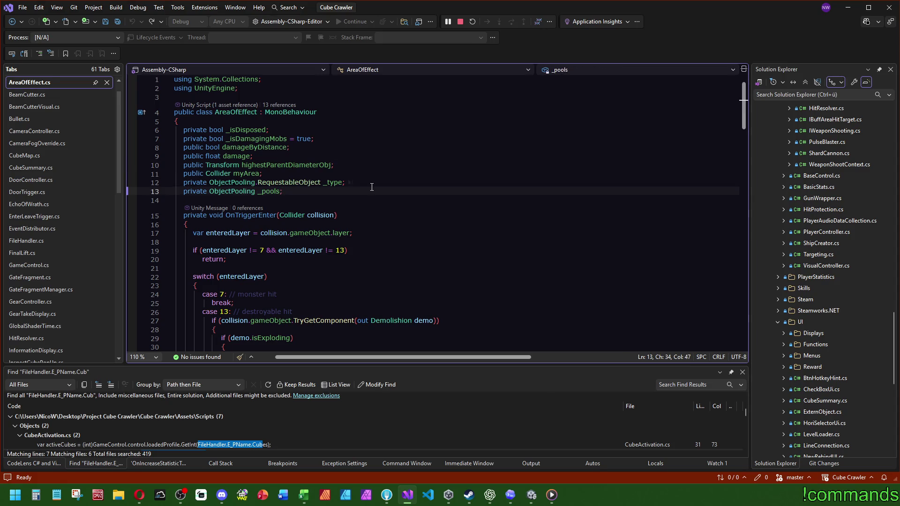
key(Return)
key(Return)
text([se)
key(Tab)
key(BackSpace)
key(BackSpace)
key(BackSpace)
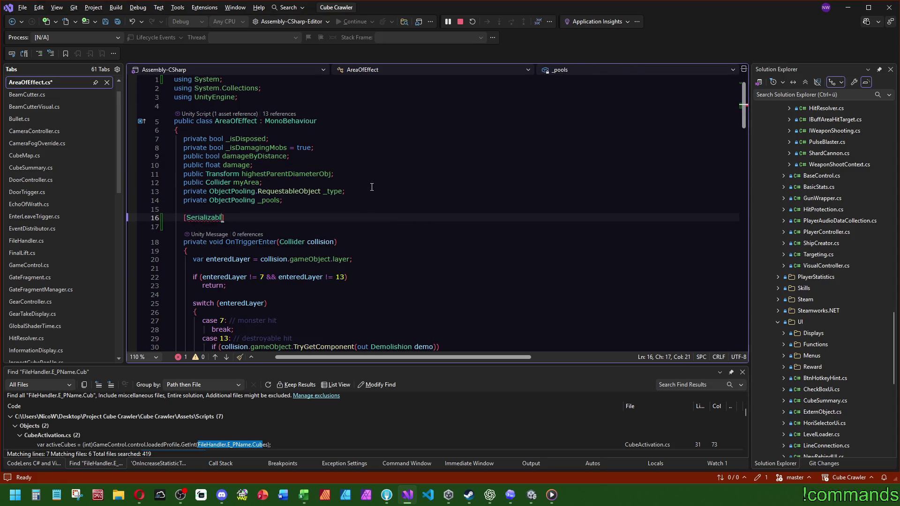
key(BackSpace)
key(BackSpace)
text(ser)
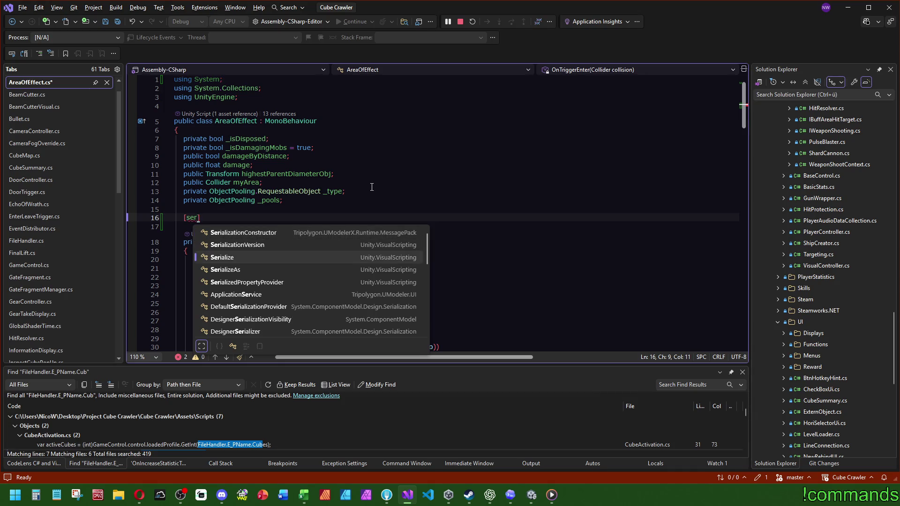
text(i)
key(Down)
key(Down)
key(Down)
key(Down)
key(Down)
key(Down)
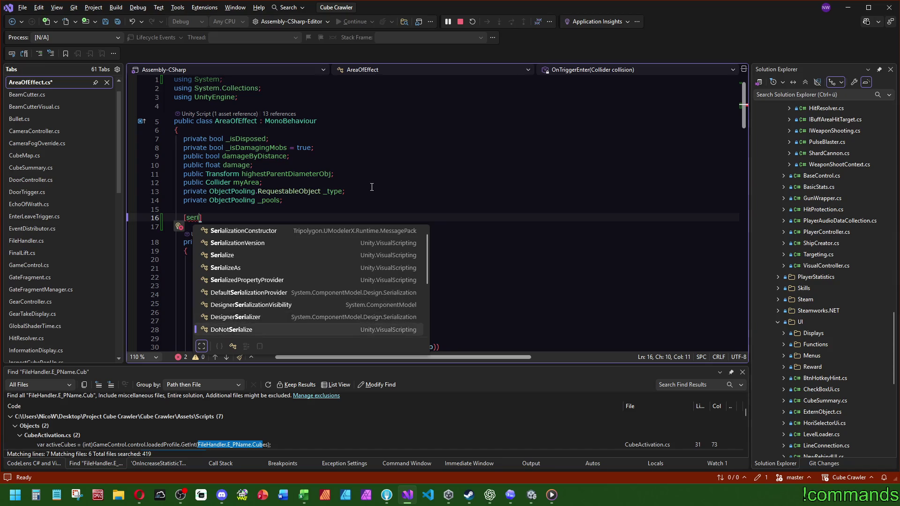
key(Up)
key(Up)
key(Up)
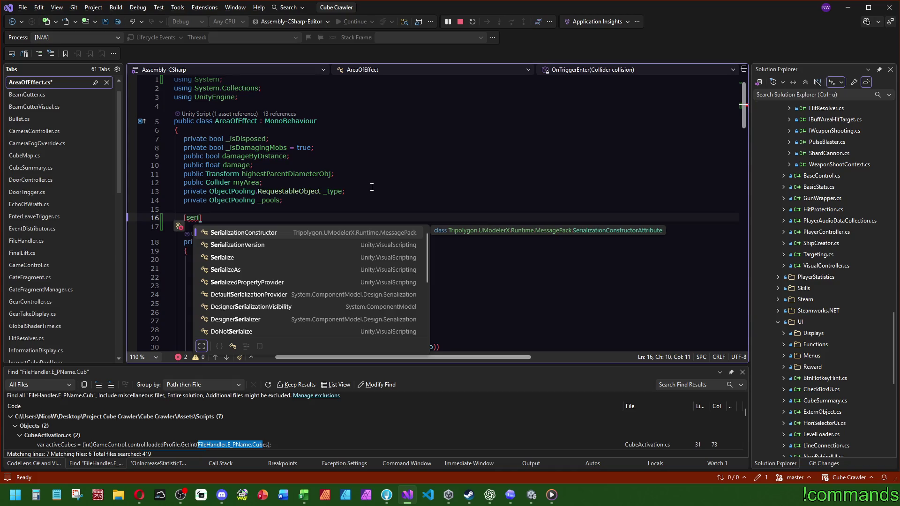
key(BackSpace)
key(BackSpace)
key(BackSpace)
text(Ser)
text(ielaiz)
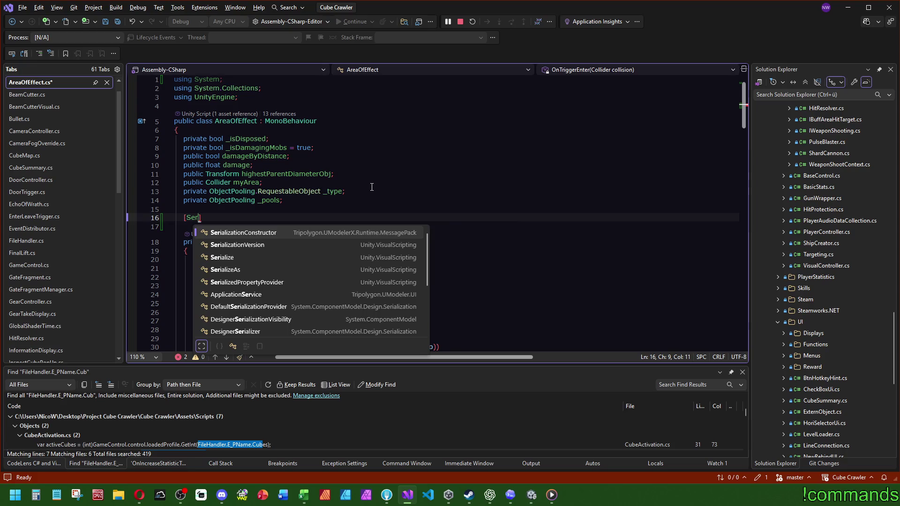
text(eFie)
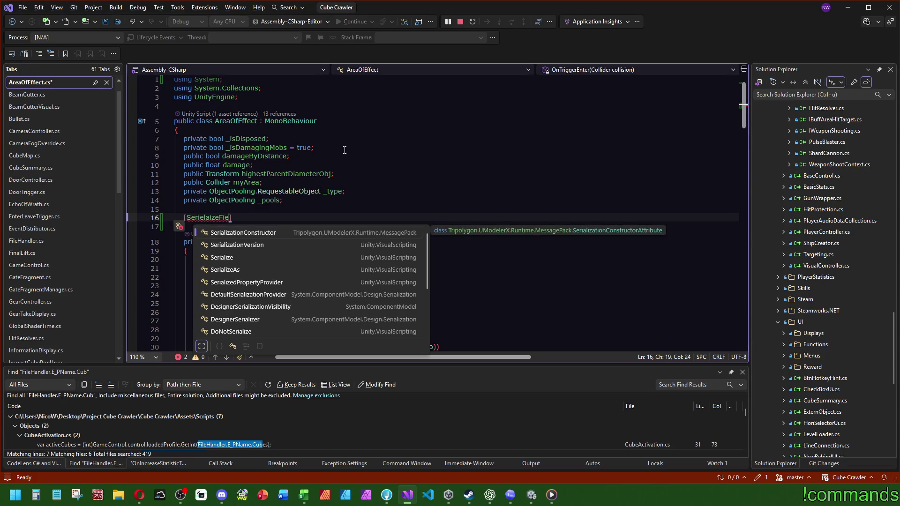
key(Escape)
key(ctrl+x)
Remove the unused System and Unity.VisualScripting usings and enter [SerializeField] below _pools.
click(301, 201)
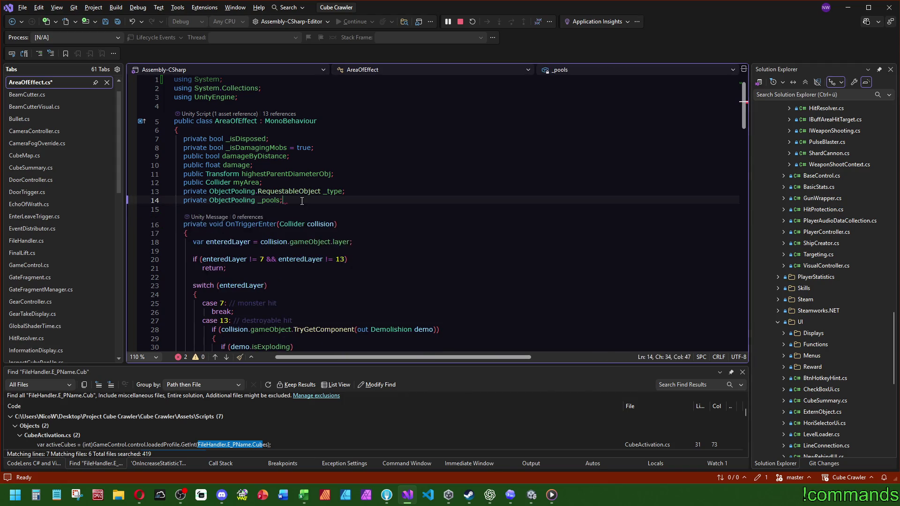
click(226, 80)
key(ctrl+x)
click(318, 190)
key(Return)
text([ser)
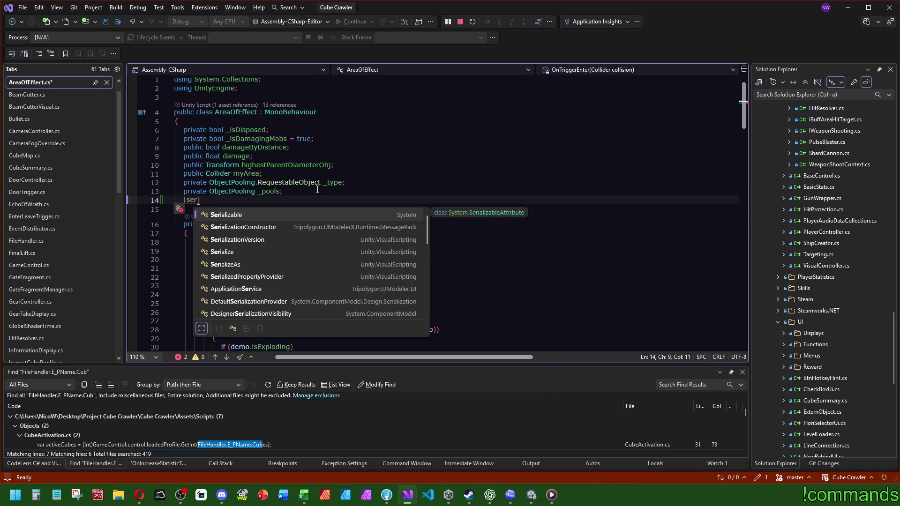
scroll(367, 275, down, 10)
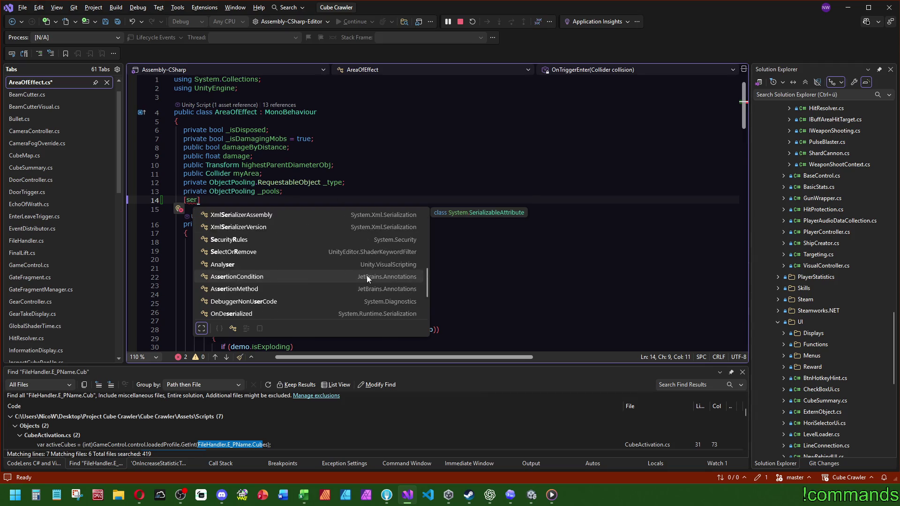
scroll(365, 276, up, 5)
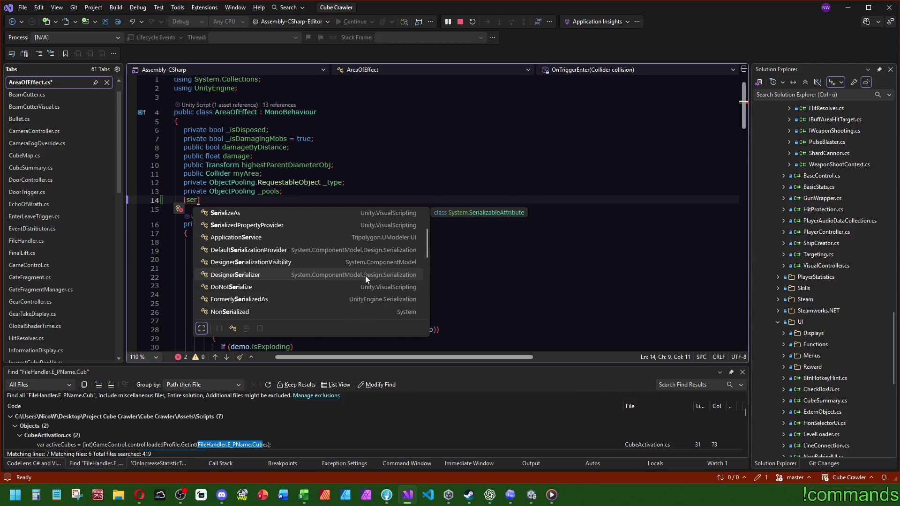
scroll(365, 275, up, 2)
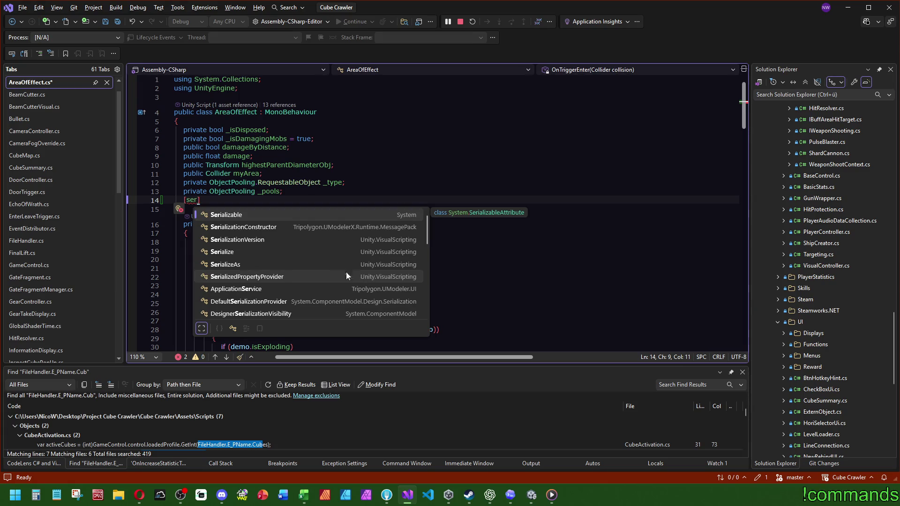
double_click(273, 255)
text(Field)
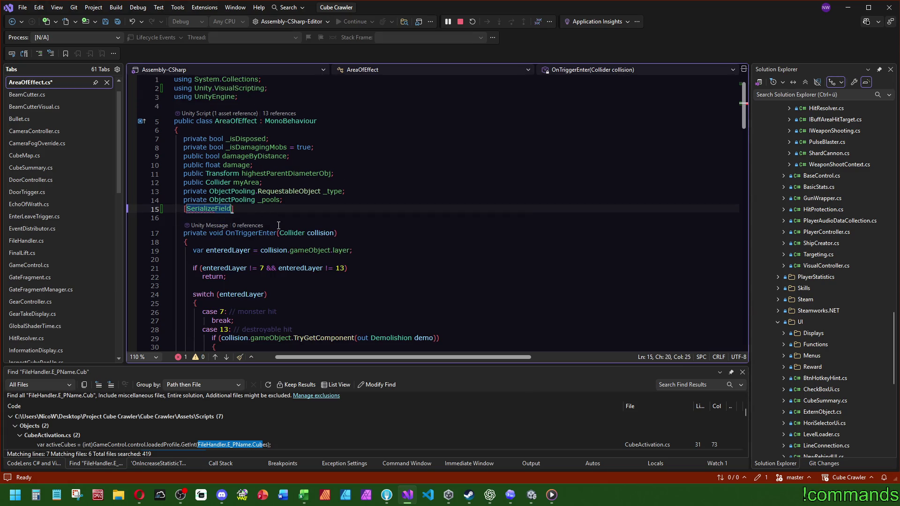
click(274, 97)
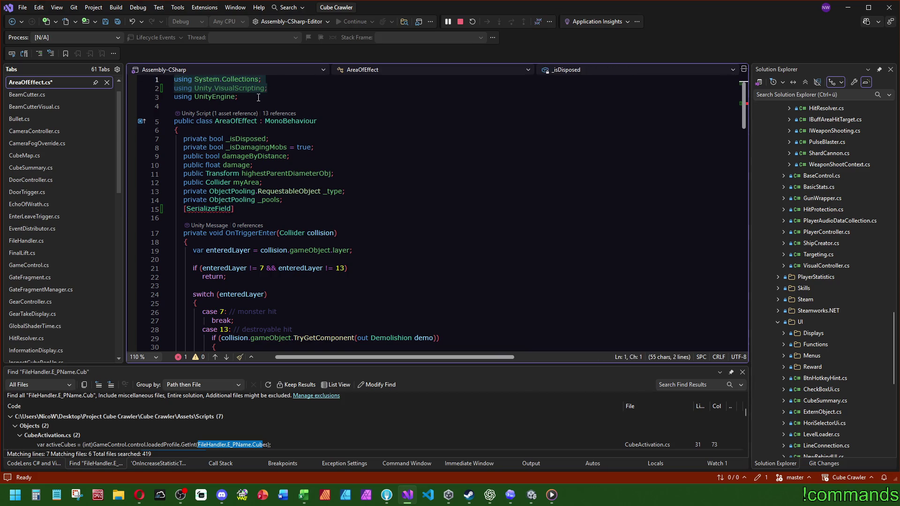
click(264, 89)
key(ctrl+x)
Declare 'private GameObject _visuObject;' under the SerializeField attribute.
click(330, 223)
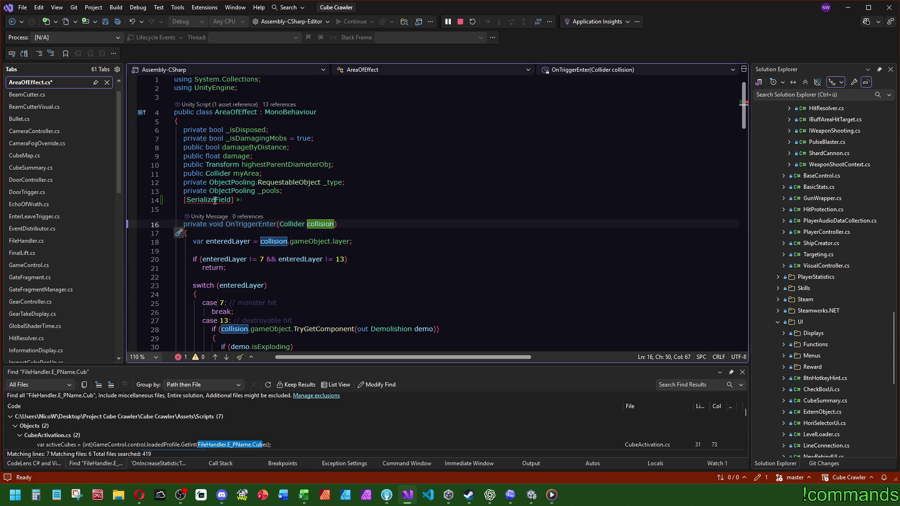
mouse_move(219, 200)
click(506, 205)
text(priva)
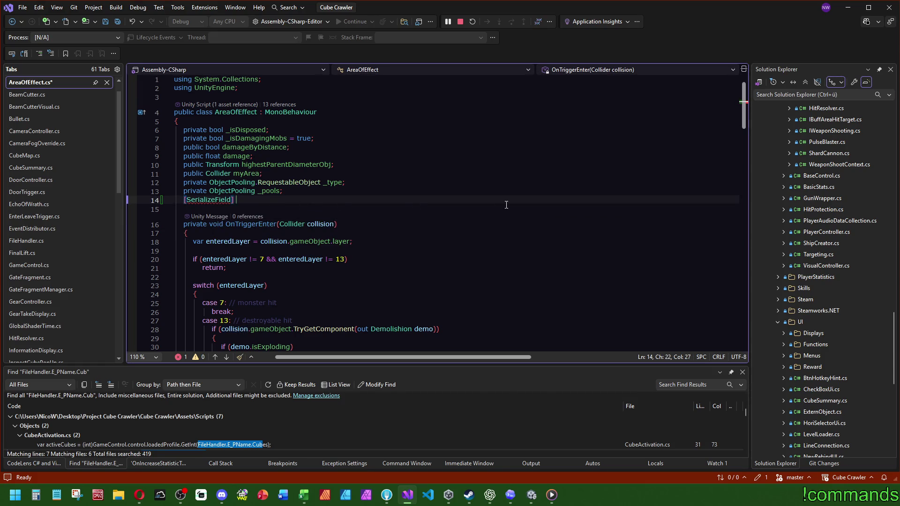
text(te GameObject )
text(_visu)
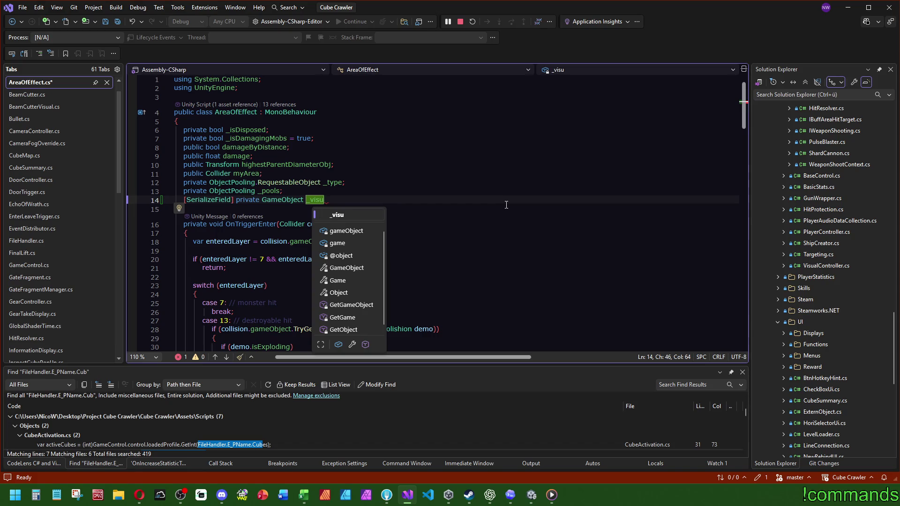
text(Object;)
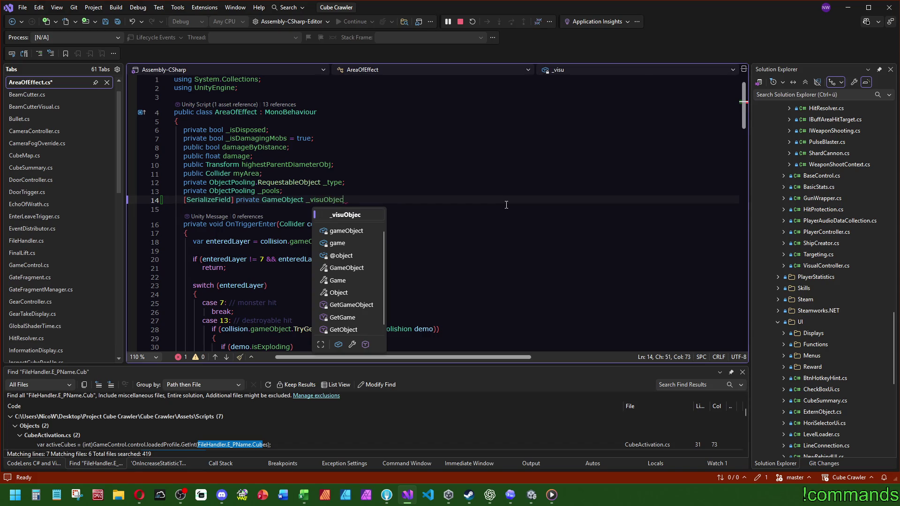
click(469, 172)
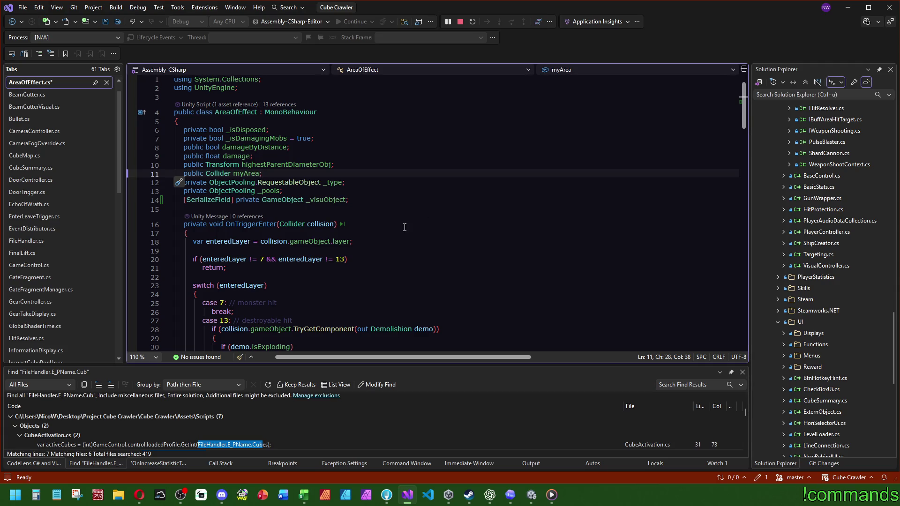
Insert 'if (_visuObject != null) _visuObject.SetActive(false);' after Dispose's early return.
double_click(325, 200)
mouse_move(744, 112)
mouse_down()
mouse_move(755, 223)
mouse_move(744, 283)
mouse_move(743, 264)
mouse_up()
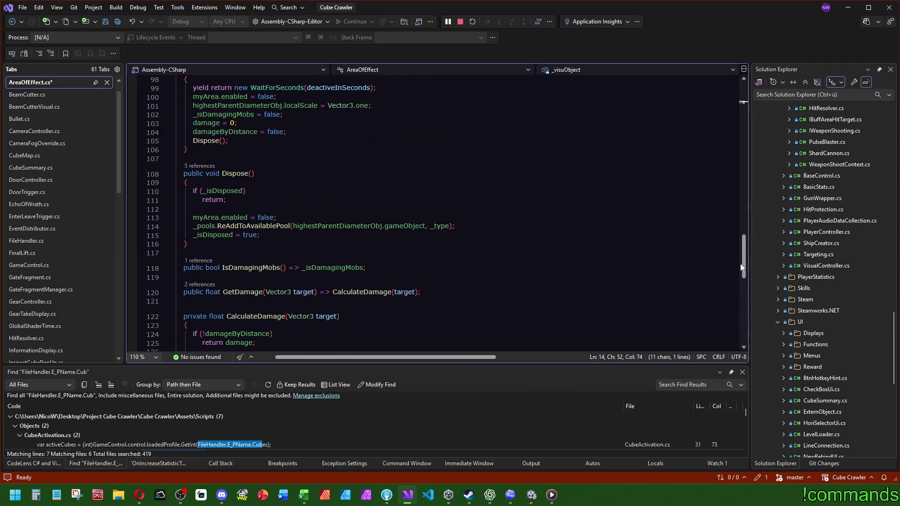
click(306, 208)
key(Return)
text(if (_visuObject !=)
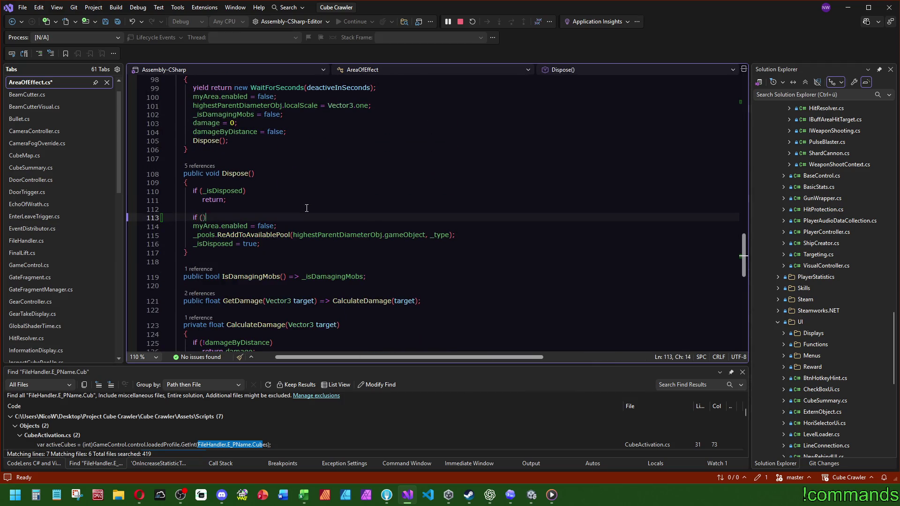
text( nul)
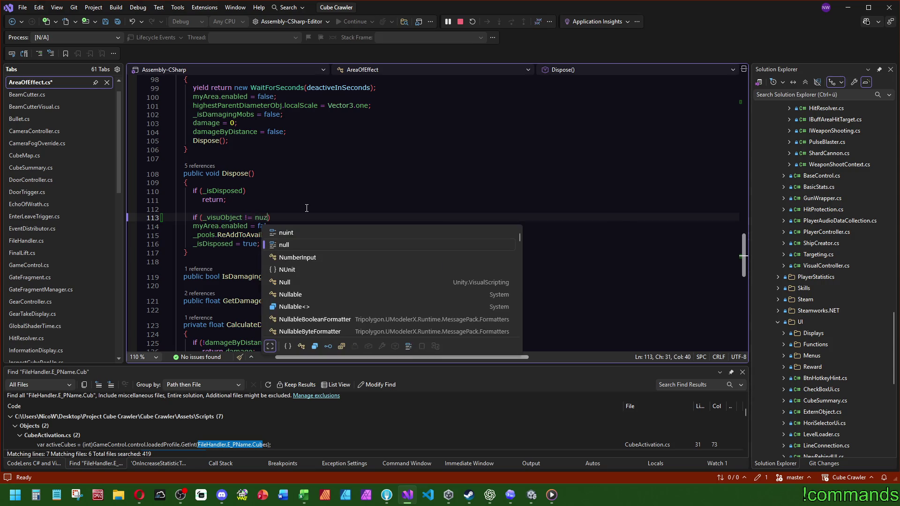
text(l))
key(Return)
text(_visuObject.Set)
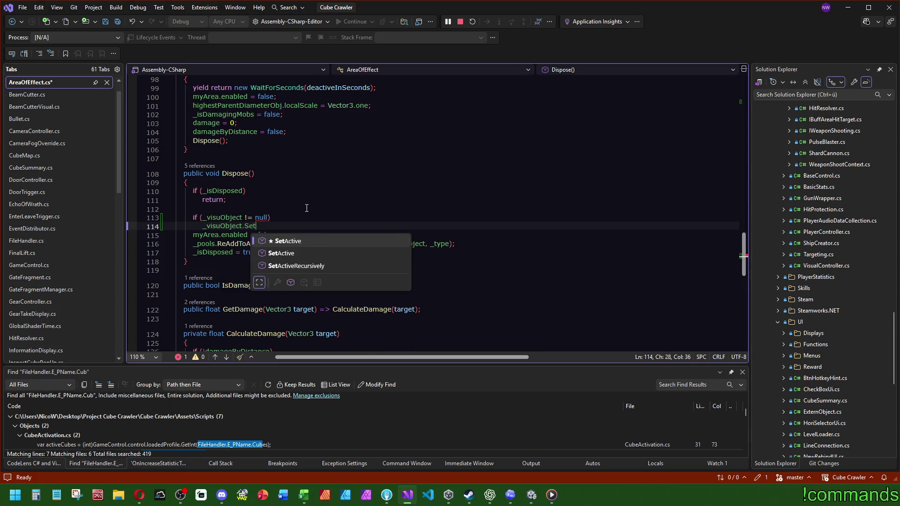
text(Active(false);)
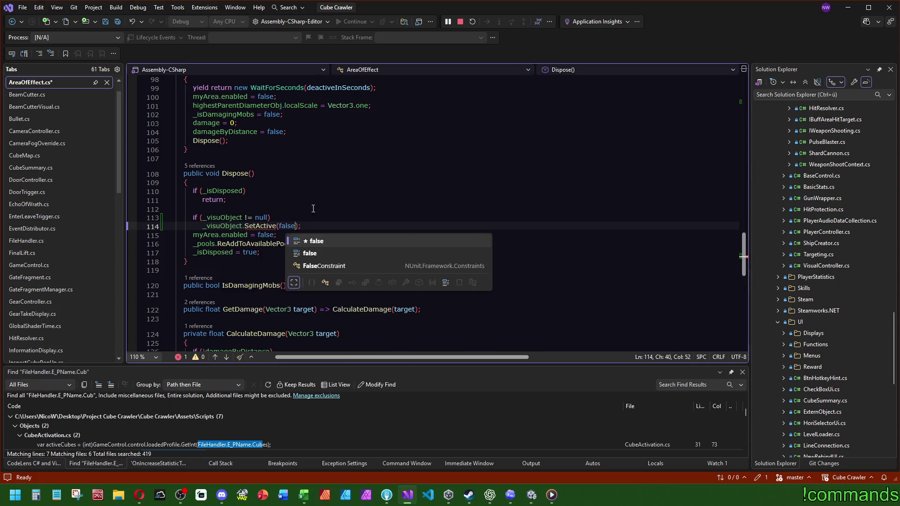
click(351, 184)
scroll(347, 190, up, 13)
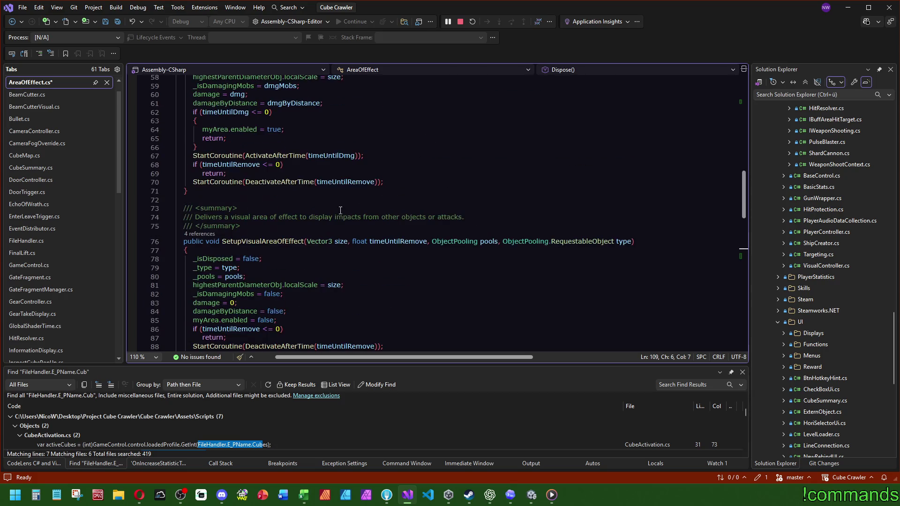
Add an empty private void VisualizeAreaOfEffect() method after SetupVisualAreaOfEffect.
scroll(340, 250, down, 4)
click(218, 250)
key(Return)
key(Return)
text(private voi)
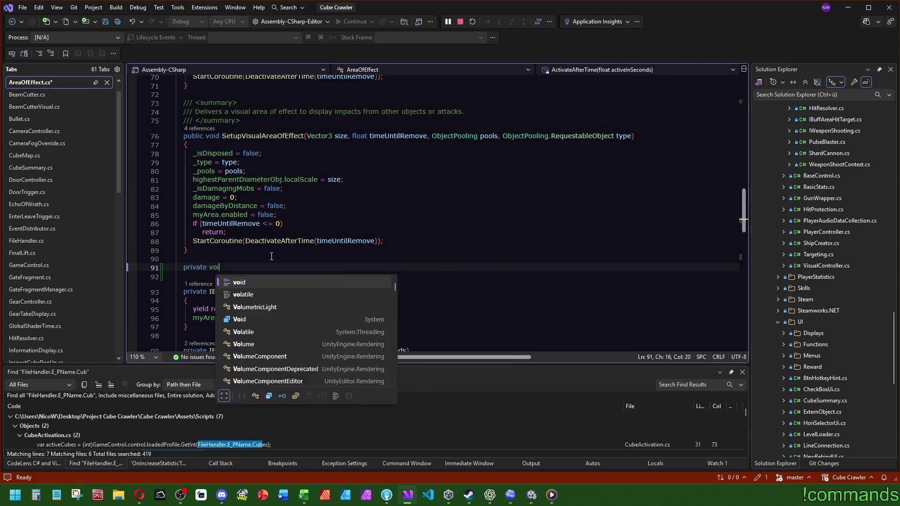
text(d VisualizeEffect())
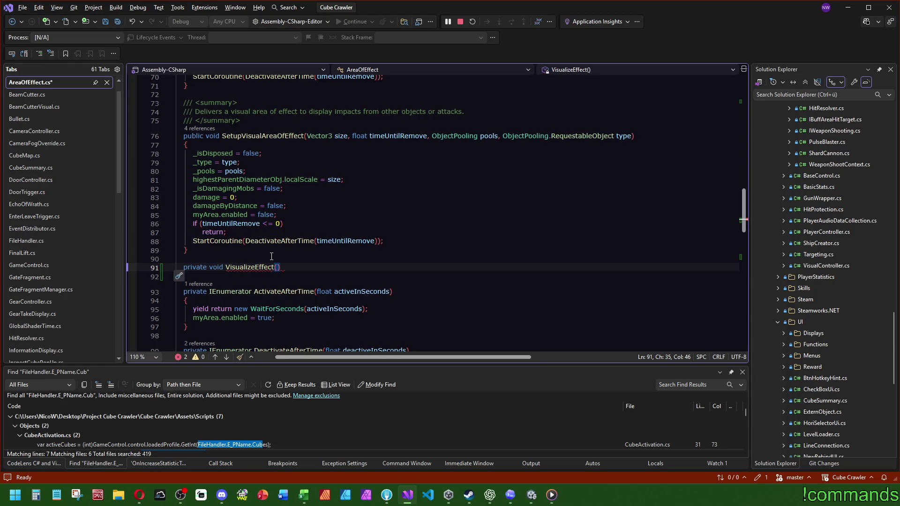
key(Return)
text({)
key(Return)
click(254, 274)
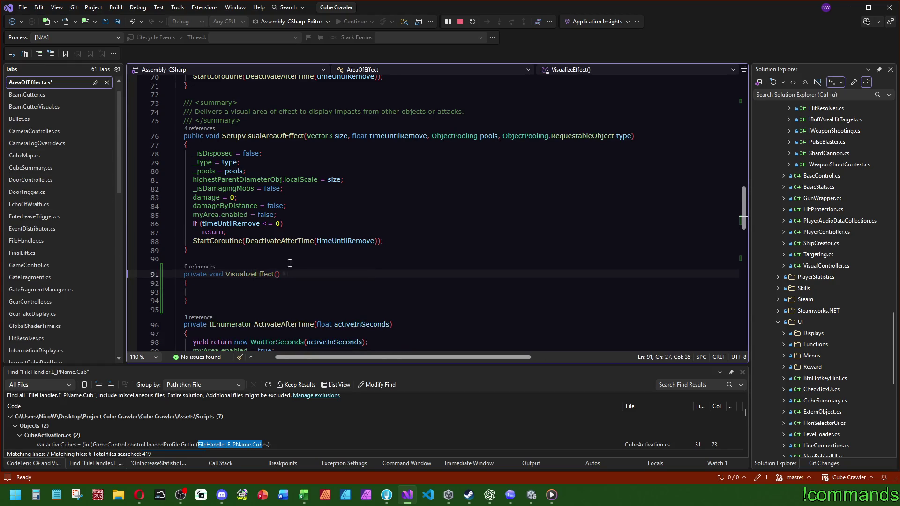
text(AreaOf)
key(Down)
key(Down)
Give it a body that returns if _visuObject == null, else calls _visuObject.SetActive(true).
text(_visuObjectif ()
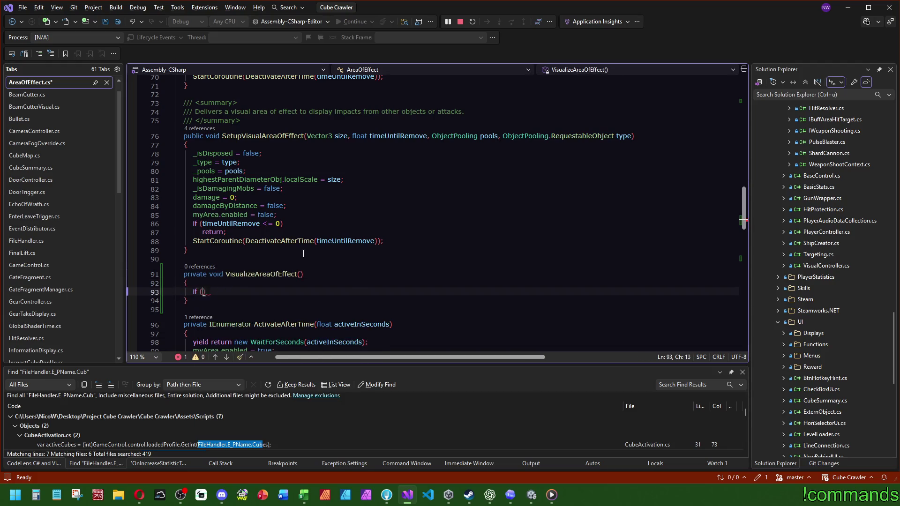
key(ctrl+v)
text(== null))
key(Return)
text(return;)
key(Return)
text(_visuObject.SetActive)
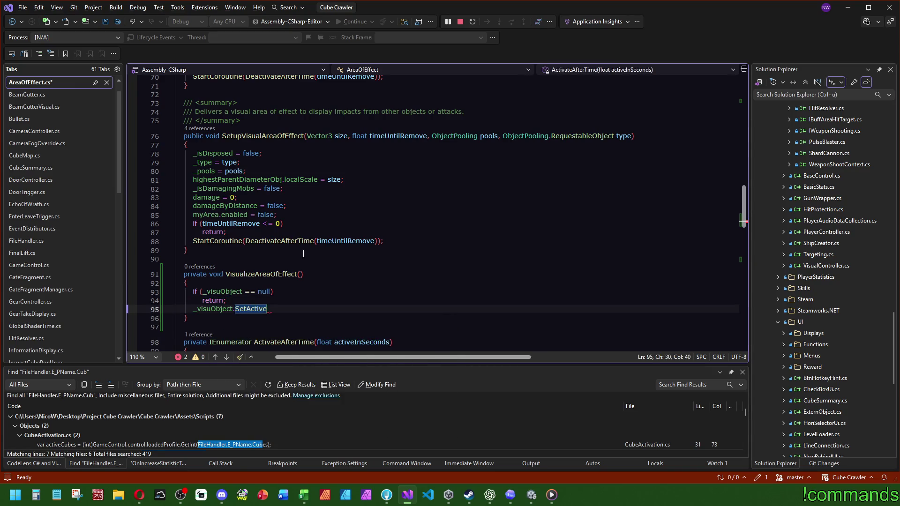
text((true);)
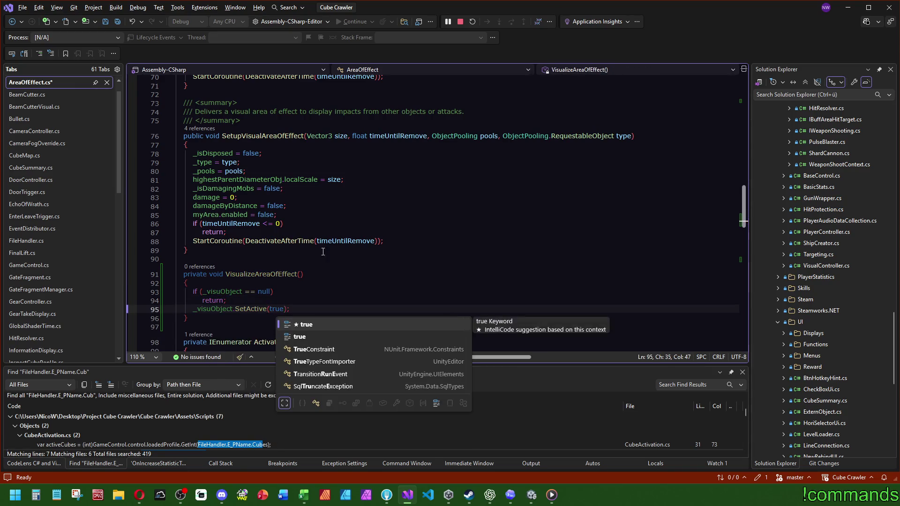
key(Escape)
click(281, 223)
Call VisualizeAreaOfEffect(); in SetupVisualAreaOfEffect after the early return line.
double_click(253, 136)
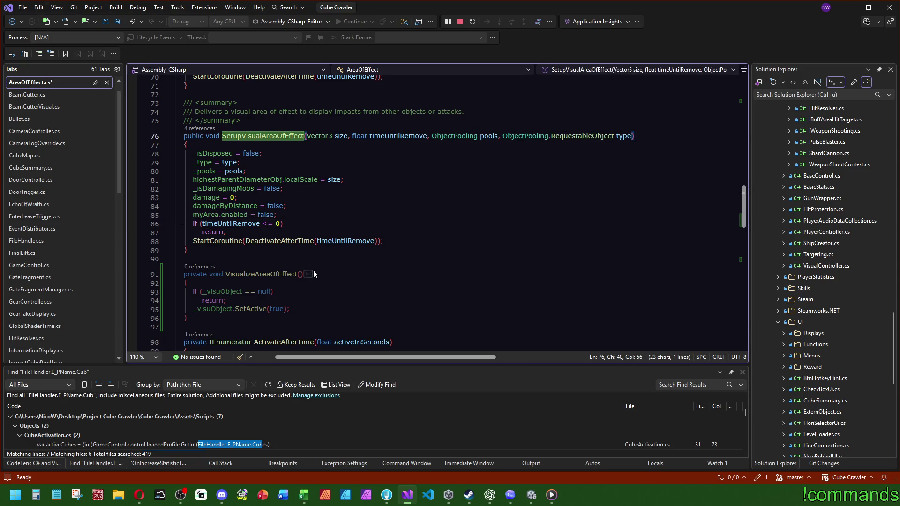
double_click(263, 275)
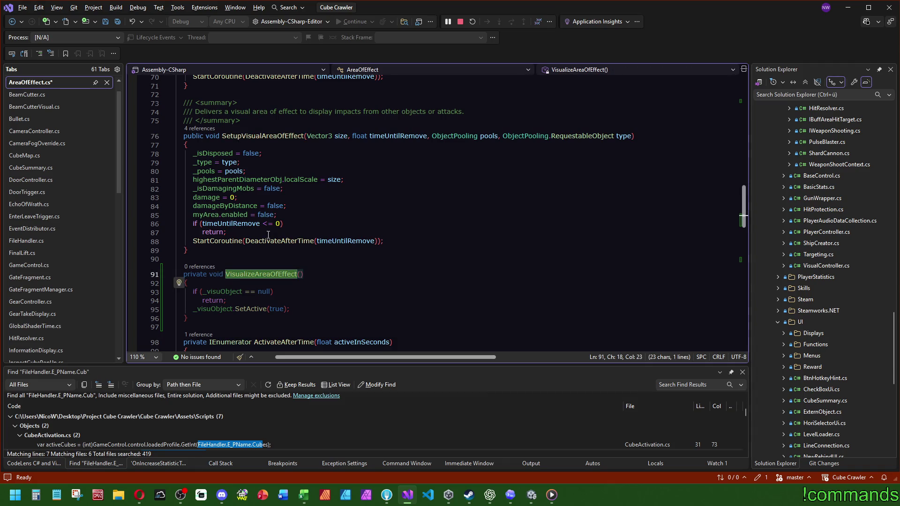
click(311, 215)
key(Down)
key(Down)
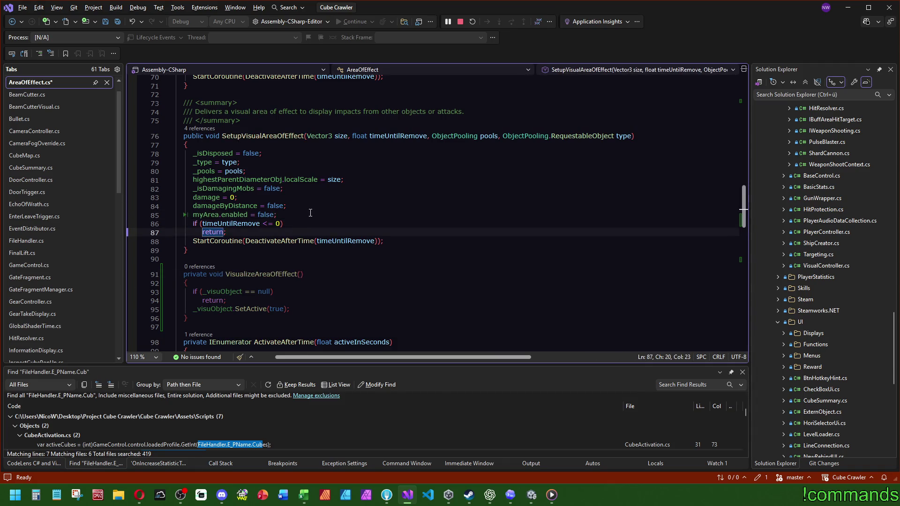
key(Return)
key(ctrl+v)
text(();)
click(310, 213)
Save AreaOfEffect.cs and switch back to Unity to reload the scripts.
click(317, 171)
click(323, 188)
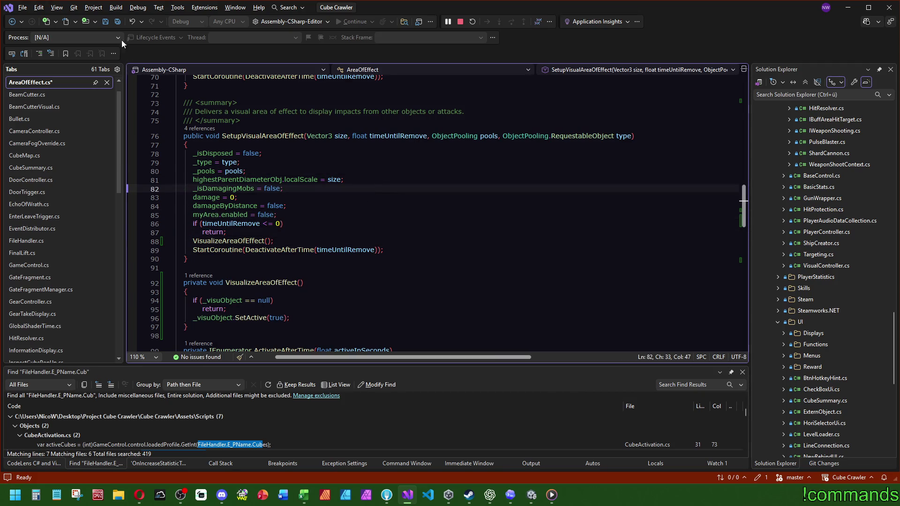
click(117, 21)
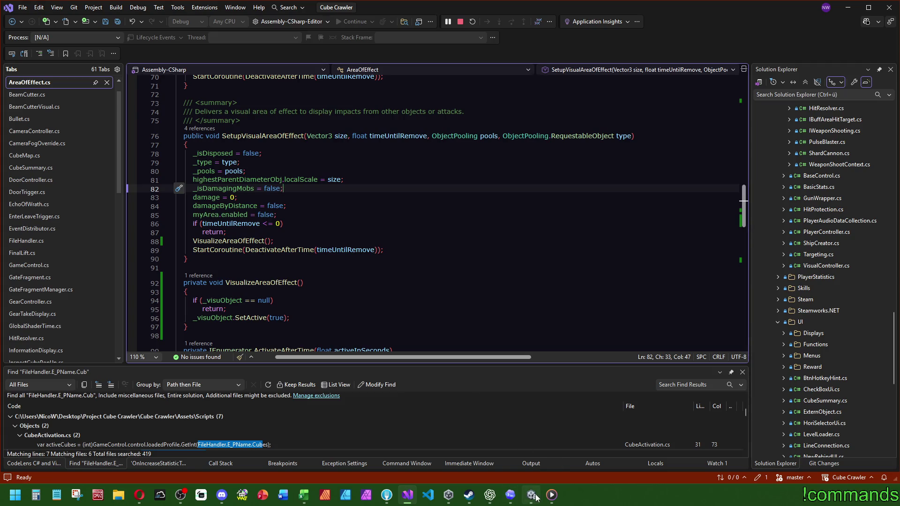
click(531, 495)
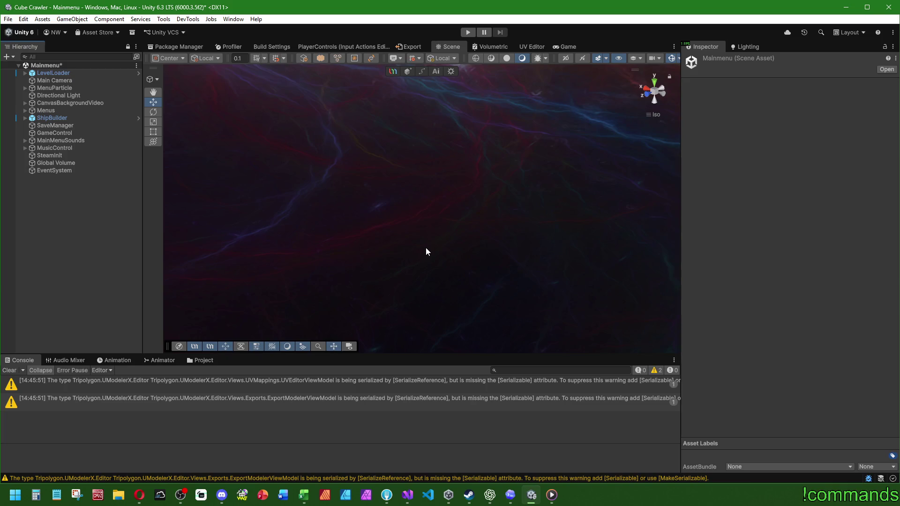
Clear the Console and open the SphereArea prefab from Prefabs/Effects/AreaOfEffects.
click(10, 370)
click(204, 361)
double_click(223, 407)
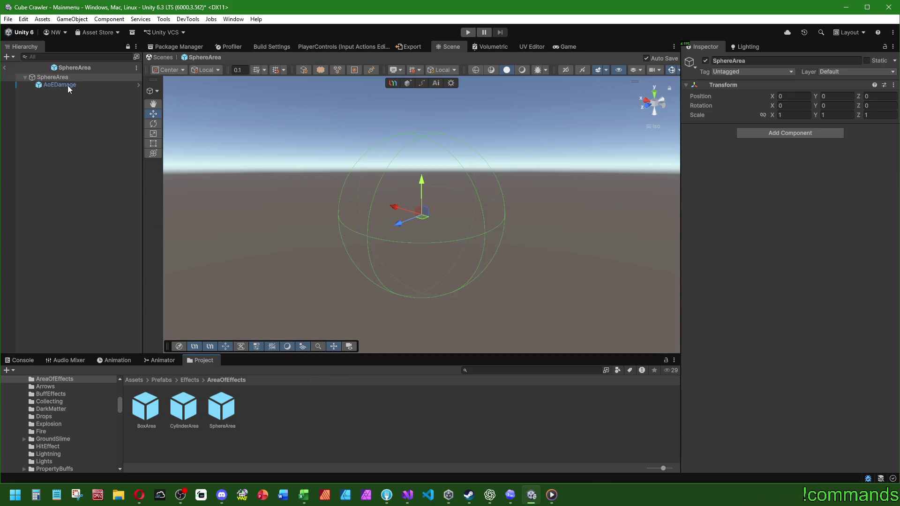
Create an empty child named VisuObject under the SphereArea root.
click(68, 85)
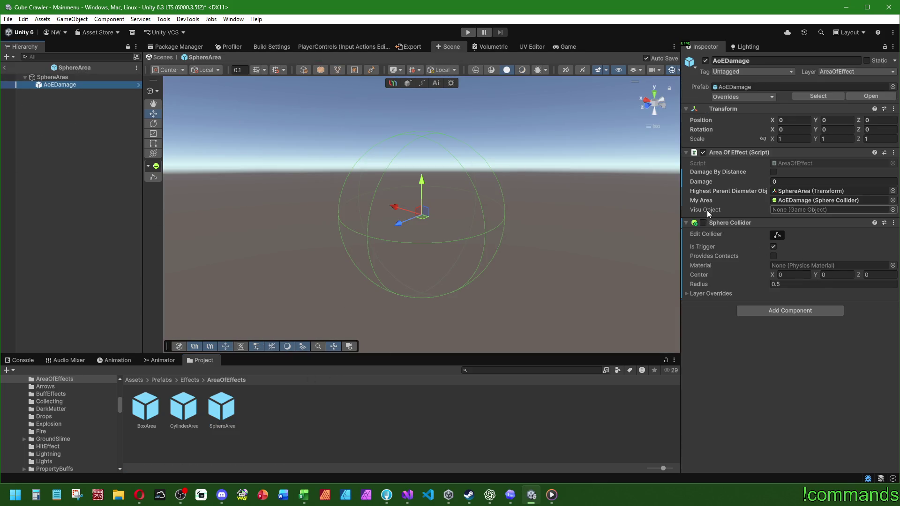
click(61, 78)
right_click(61, 78)
click(90, 252)
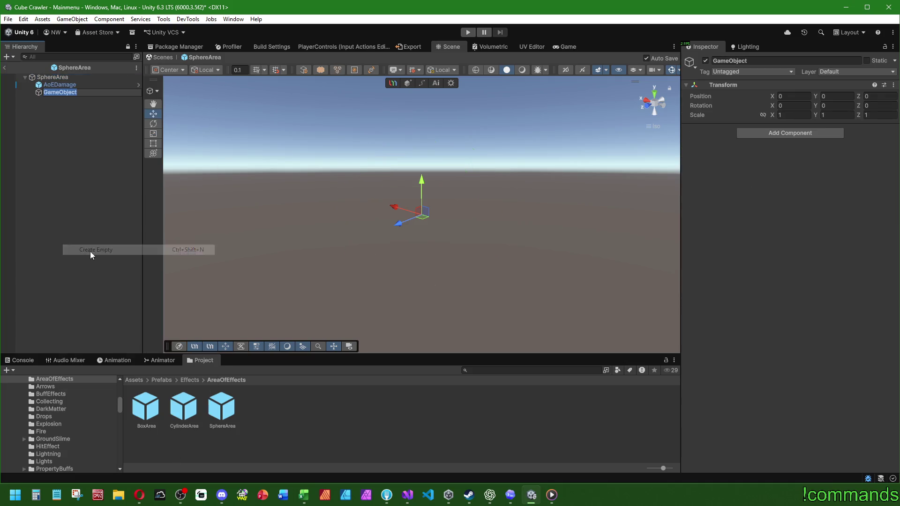
text(VisuObj)
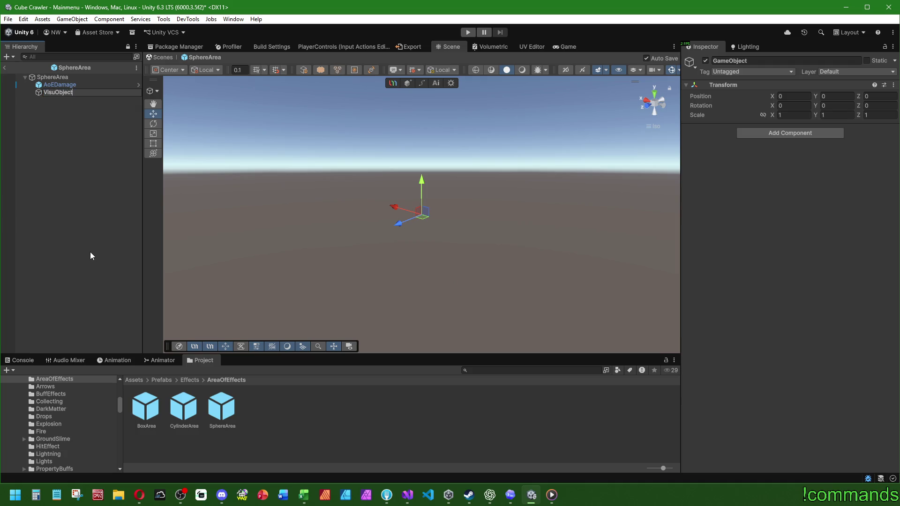
key(Return)
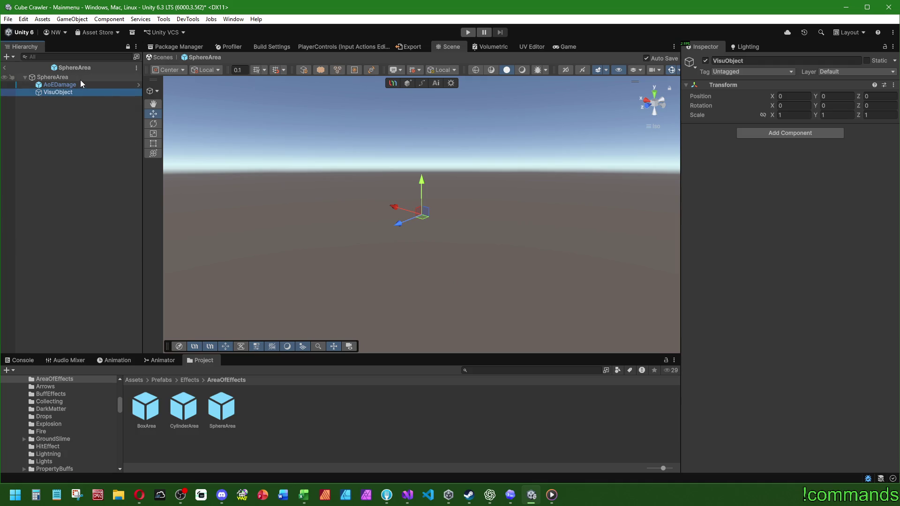
Add a 3D Sphere under VisuObject and remove its Sphere Collider.
right_click(66, 92)
mouse_move(130, 286)
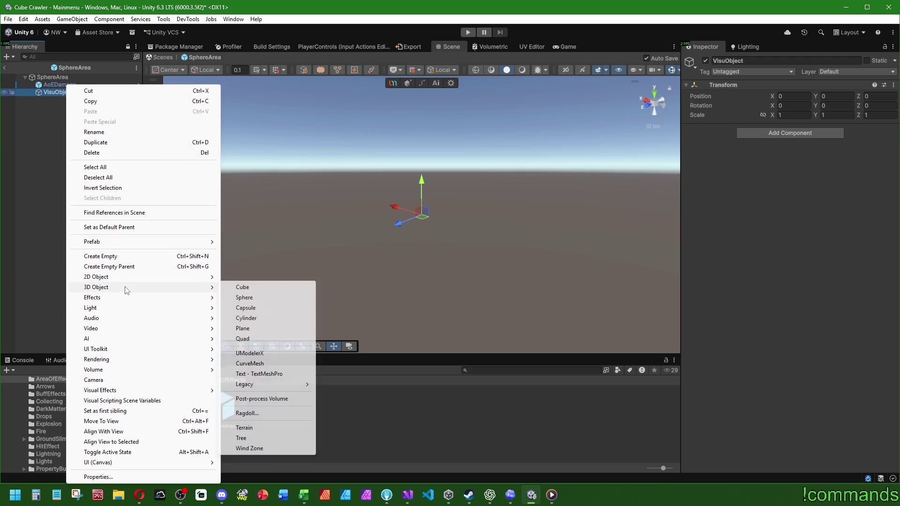
click(234, 298)
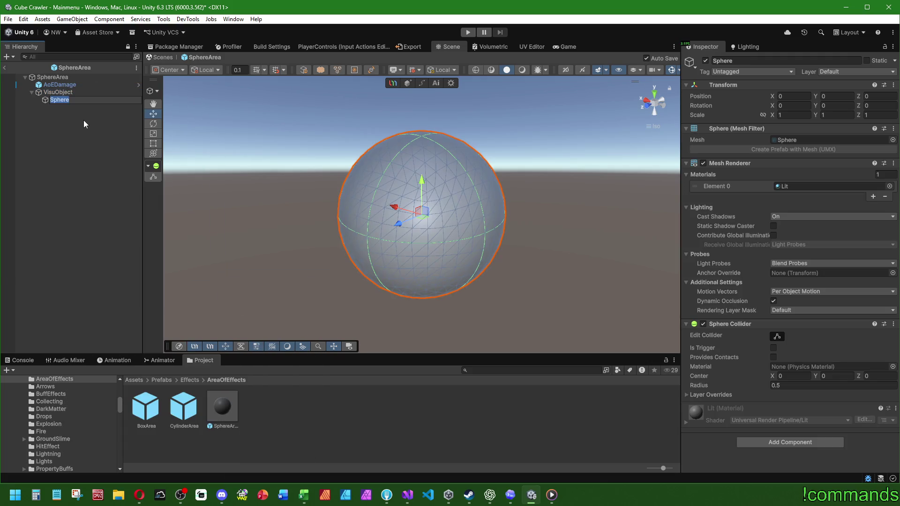
right_click(742, 325)
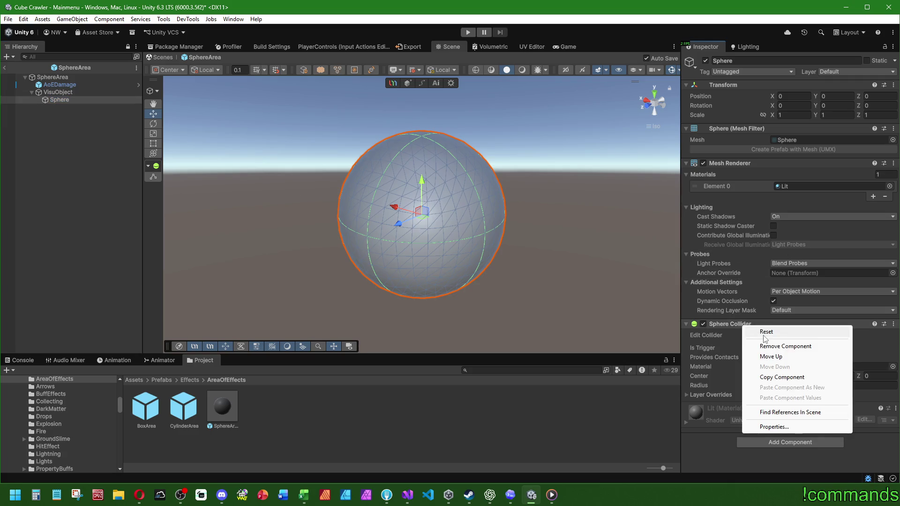
click(764, 347)
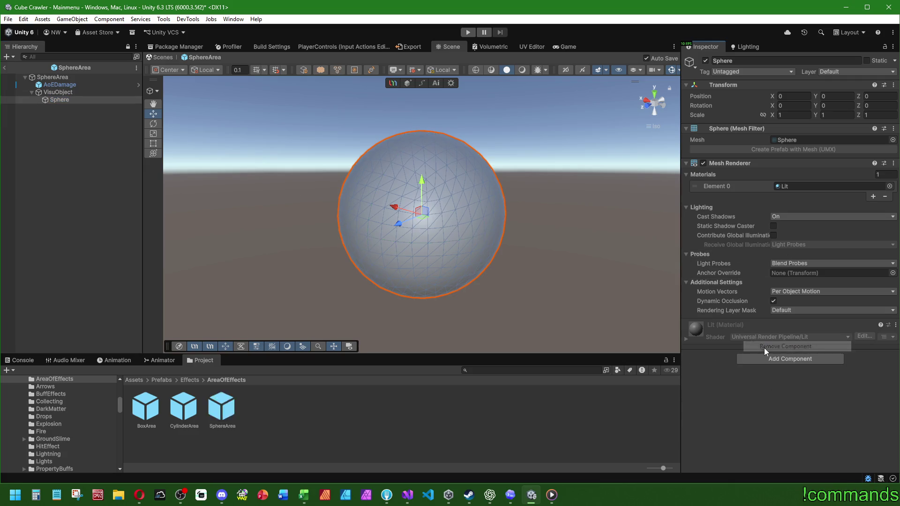
Preview red materials on the sphere, such as Red, DebugRed, MarbleRed and PowerBombRed.
click(890, 186)
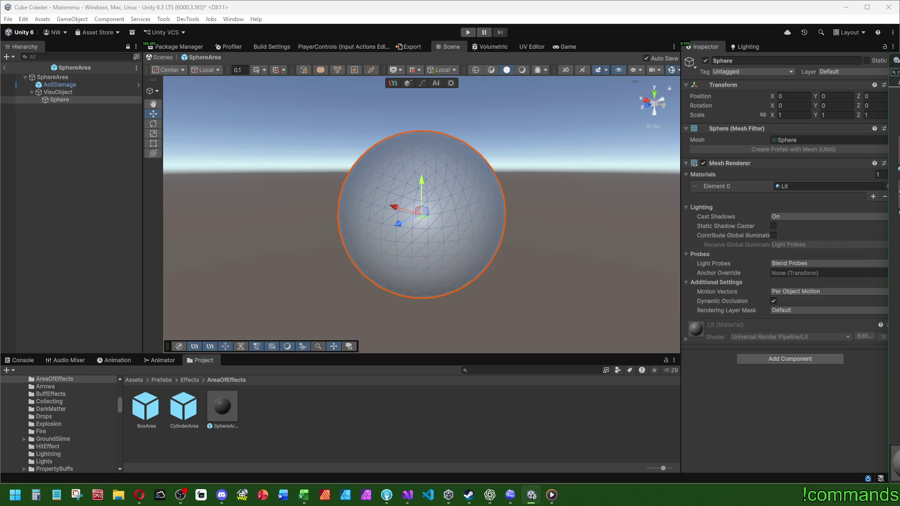
drag(844, 96, 435, 270)
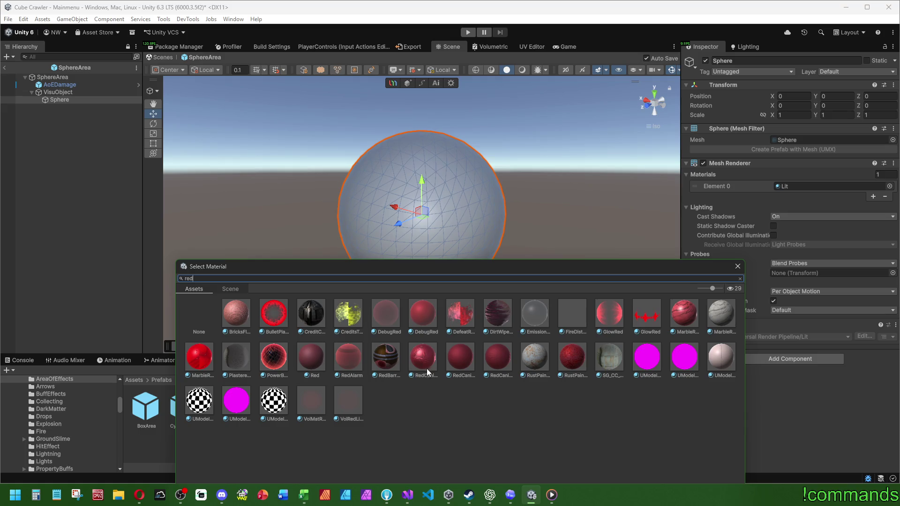
click(277, 358)
click(303, 358)
click(349, 360)
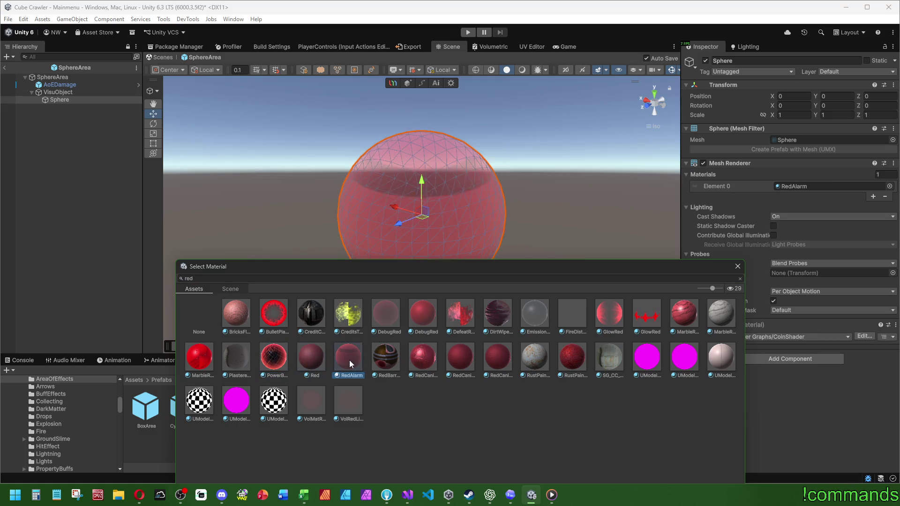
click(383, 328)
click(454, 371)
click(567, 319)
click(270, 313)
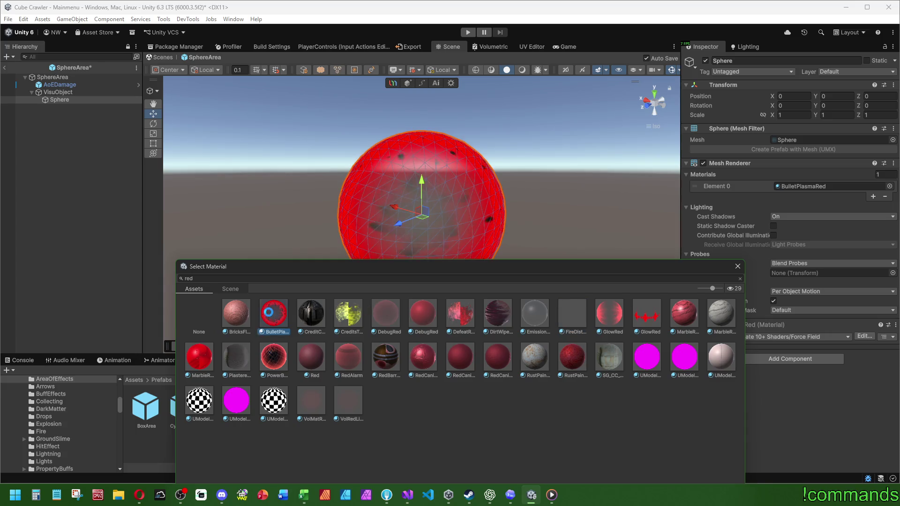
click(200, 357)
click(276, 360)
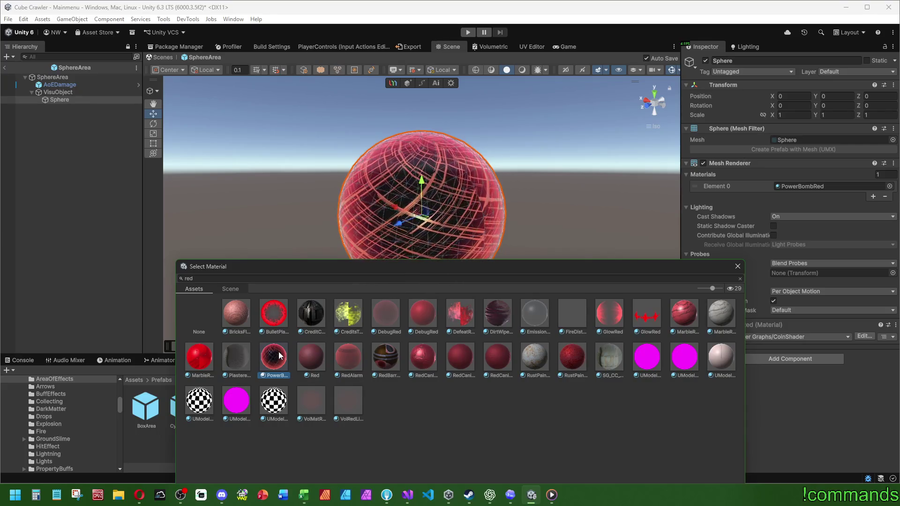
Search 'area' in the material picker, assign AreaEffectLit, and locate it in the project.
click(291, 278)
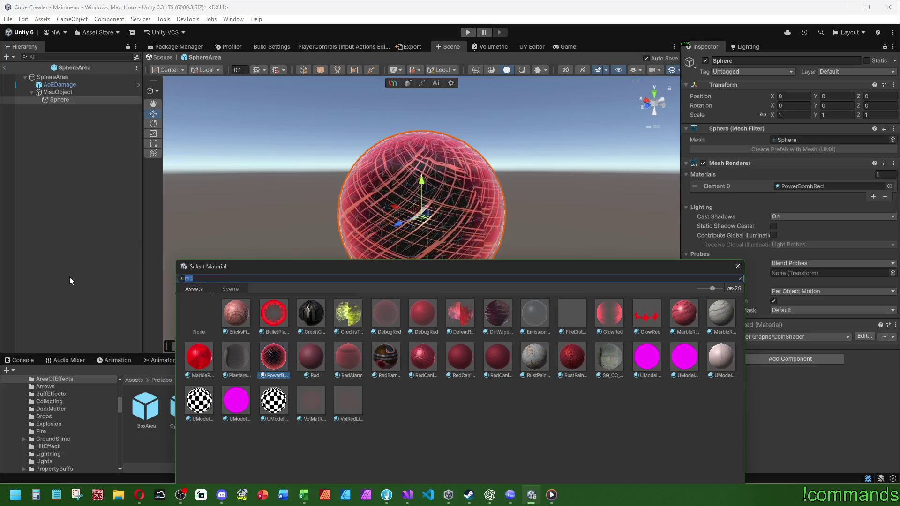
text(ao)
key(BackSpace)
text(rea)
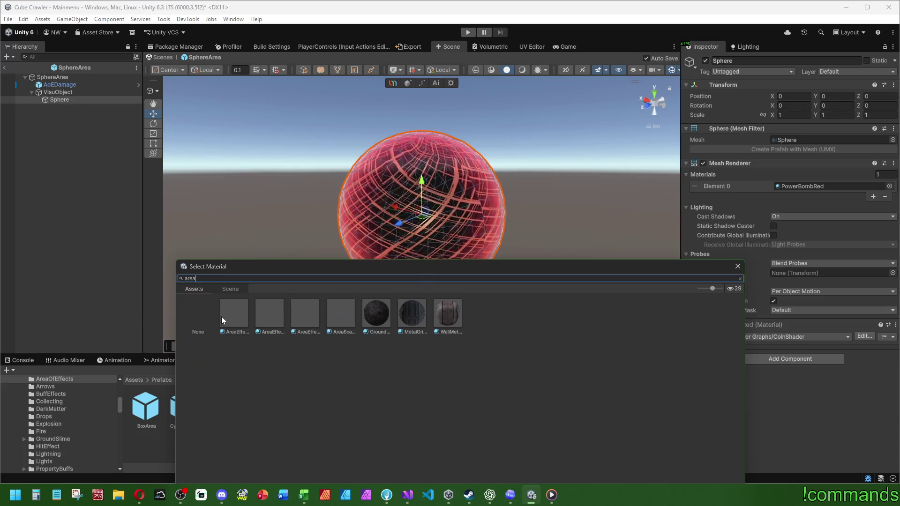
click(237, 321)
key(Right)
key(Right)
key(Right)
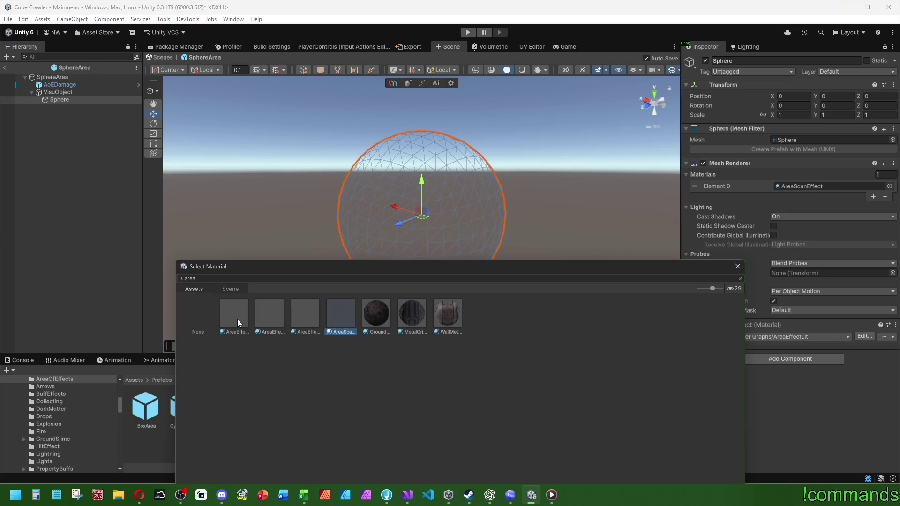
key(Left)
key(Left)
key(Left)
key(Return)
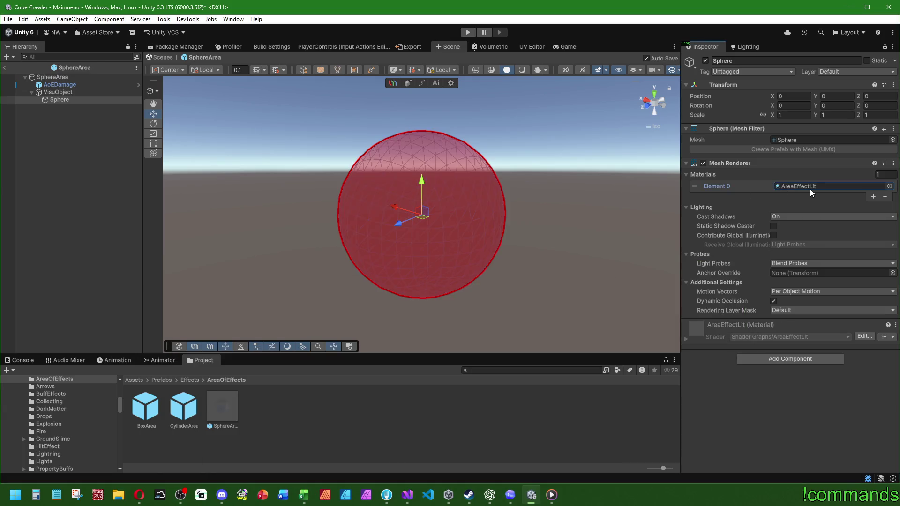
click(810, 189)
click(218, 408)
Compare the area materials in Shaders/Area, including AreaScanEffect and AreaEffectMat.
click(266, 407)
click(284, 406)
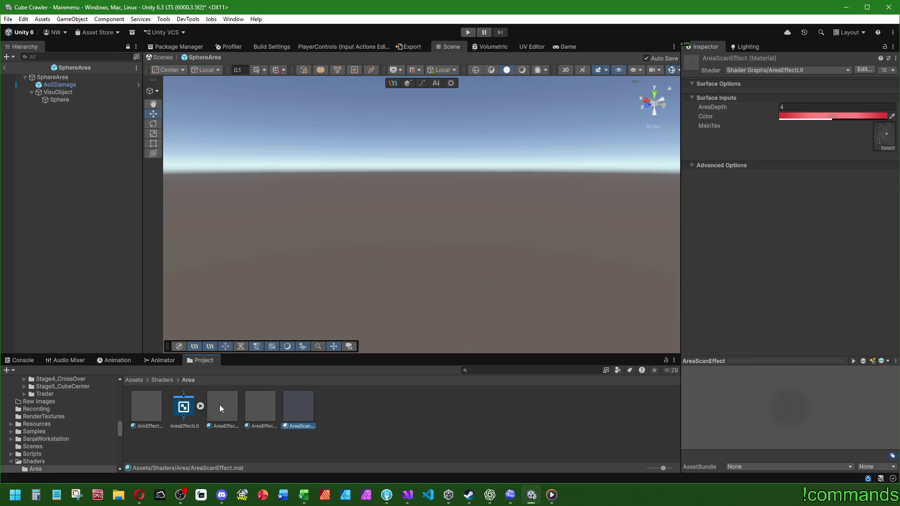
click(271, 407)
click(224, 409)
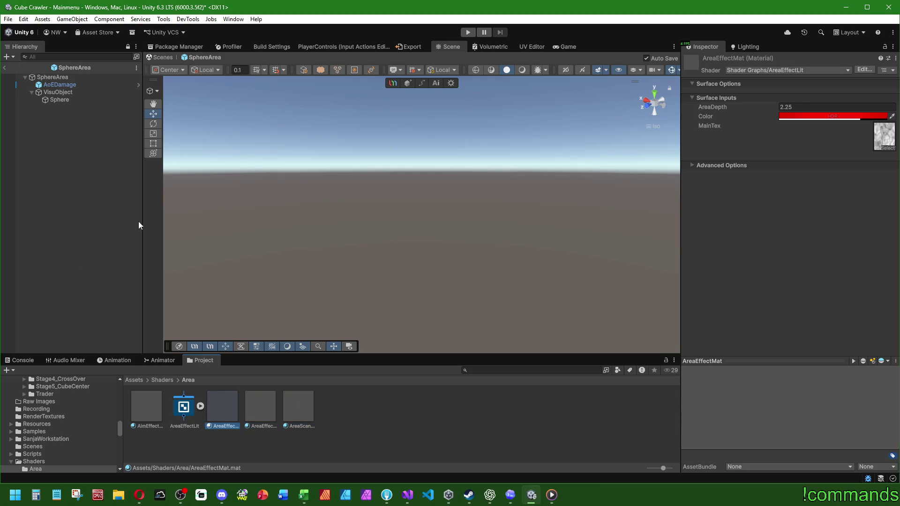
Drag AreaEffectMat onto the Sphere's material slot and verify it.
click(70, 100)
mouse_move(226, 404)
mouse_down()
mouse_move(474, 305)
mouse_move(811, 190)
mouse_up()
click(80, 152)
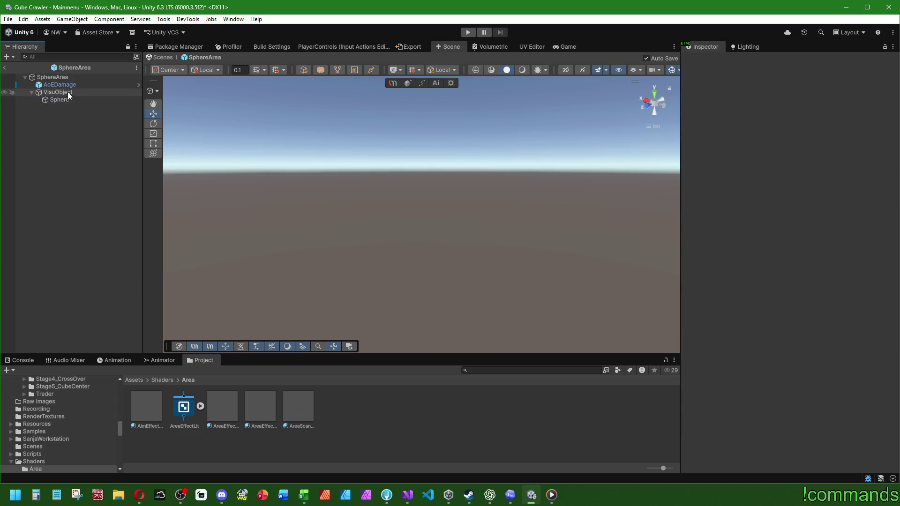
click(68, 93)
click(60, 100)
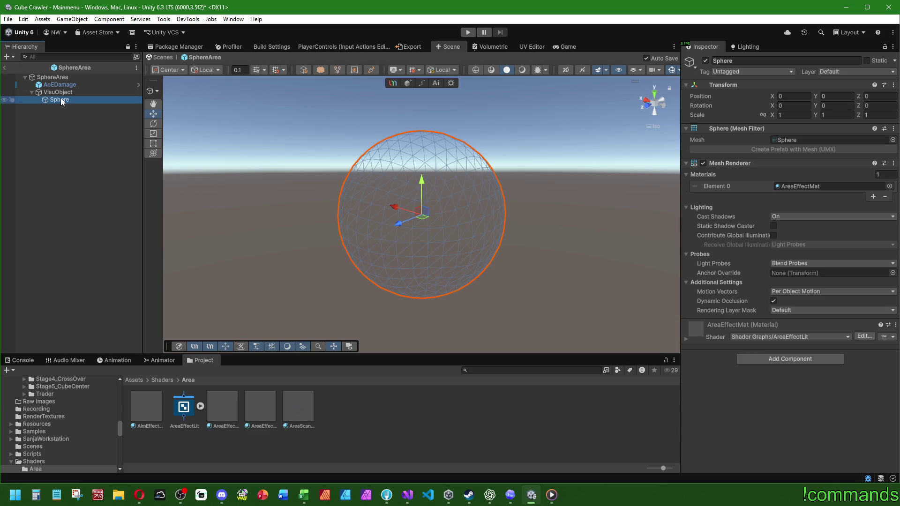
click(59, 76)
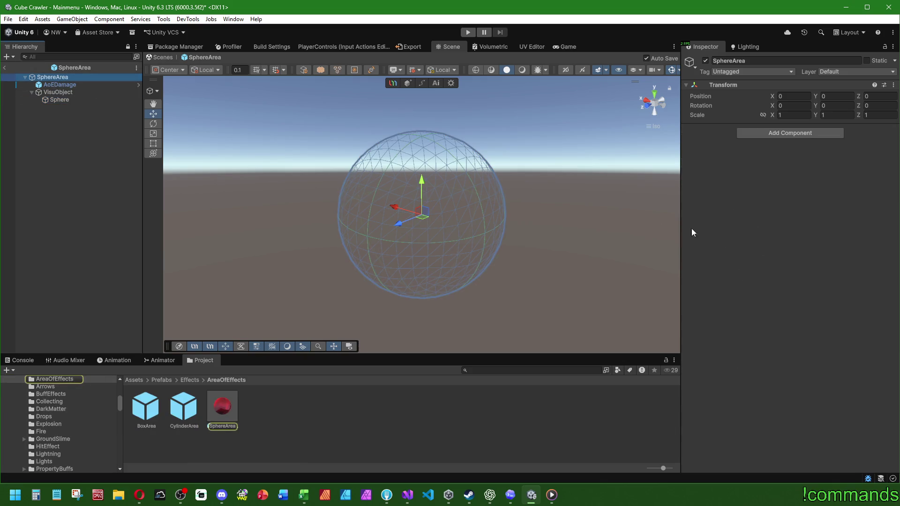
Drag VisuObject into AoEDamage's Visu Object field, then open the CylinderArea prefab.
click(60, 85)
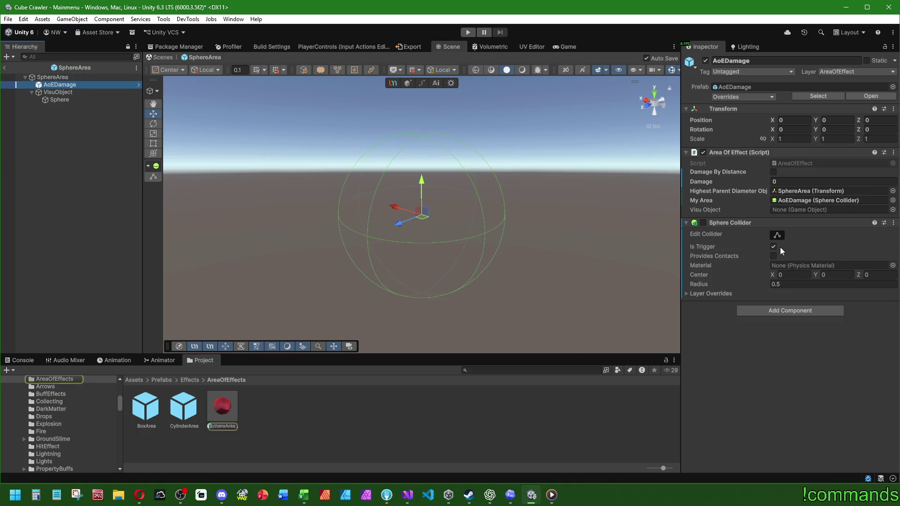
drag(58, 92, 795, 210)
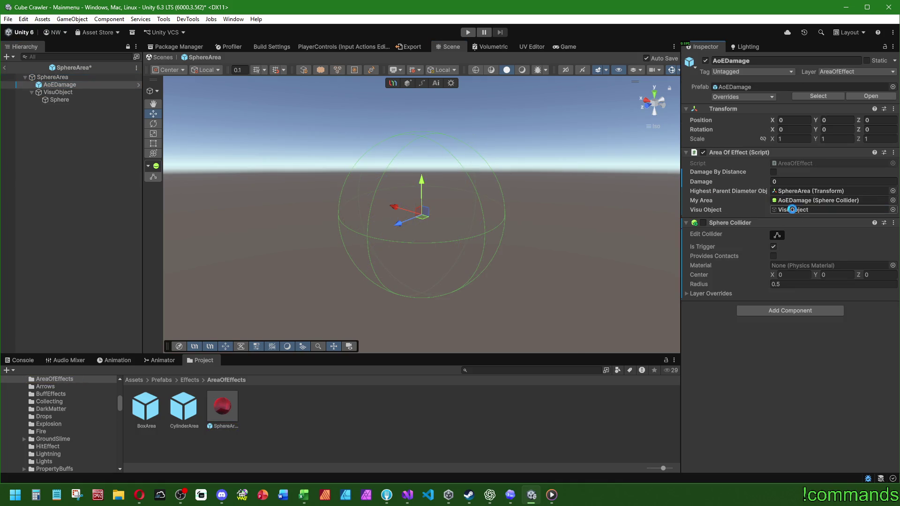
click(111, 100)
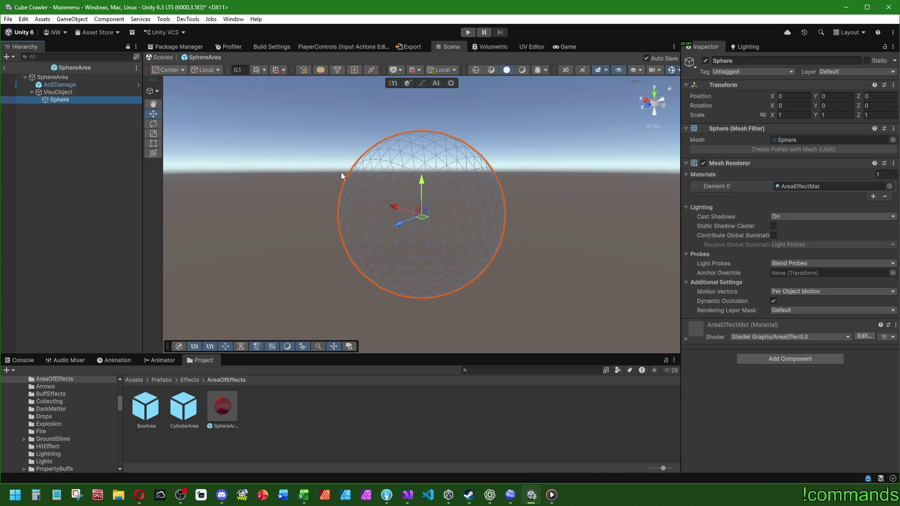
click(60, 78)
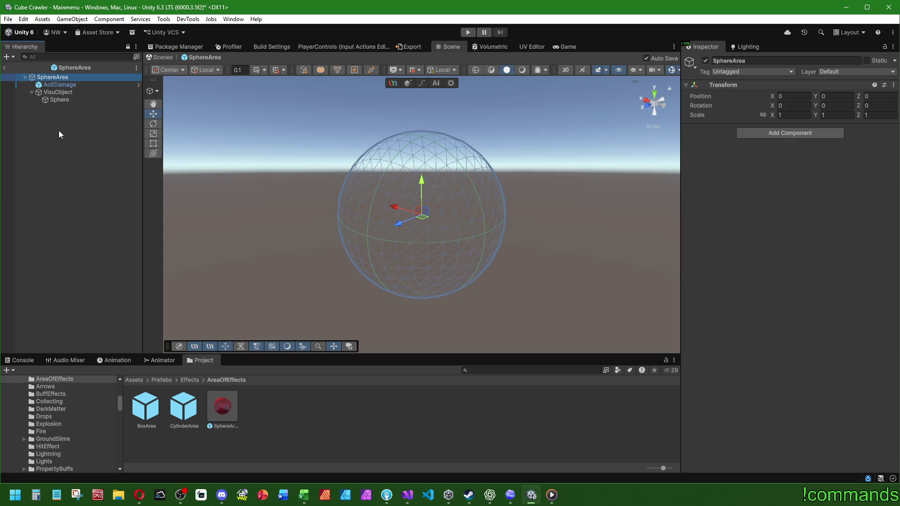
click(59, 132)
click(64, 93)
double_click(193, 422)
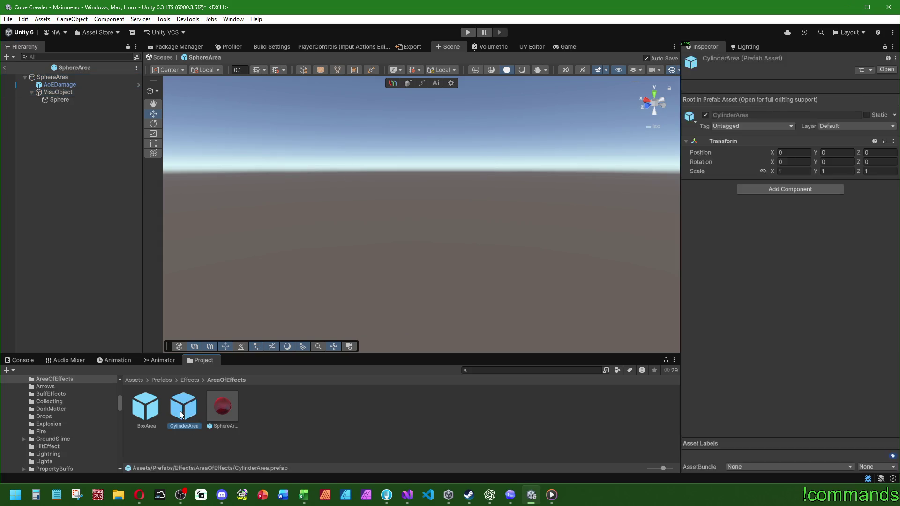
Paste the copied VisuObject, with its Sphere, into the CylinderArea prefab.
click(60, 77)
key(ctrl+v)
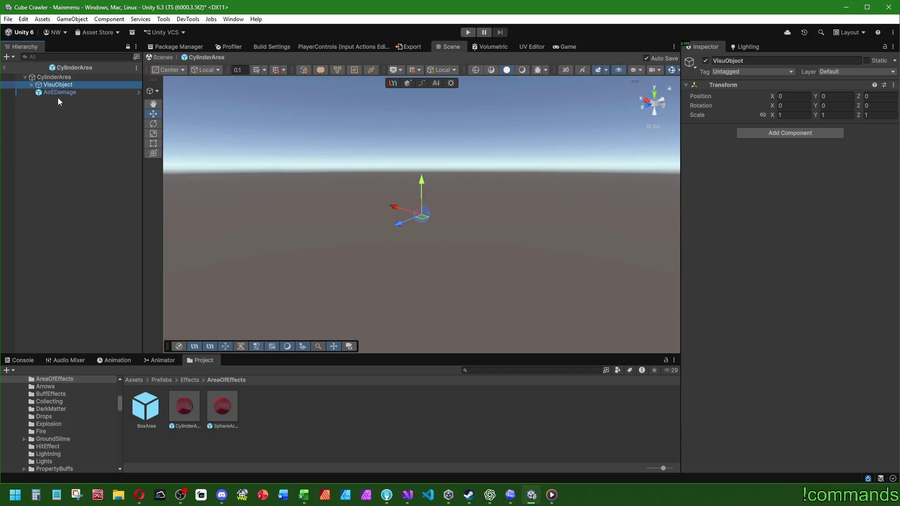
click(50, 78)
click(55, 86)
click(54, 79)
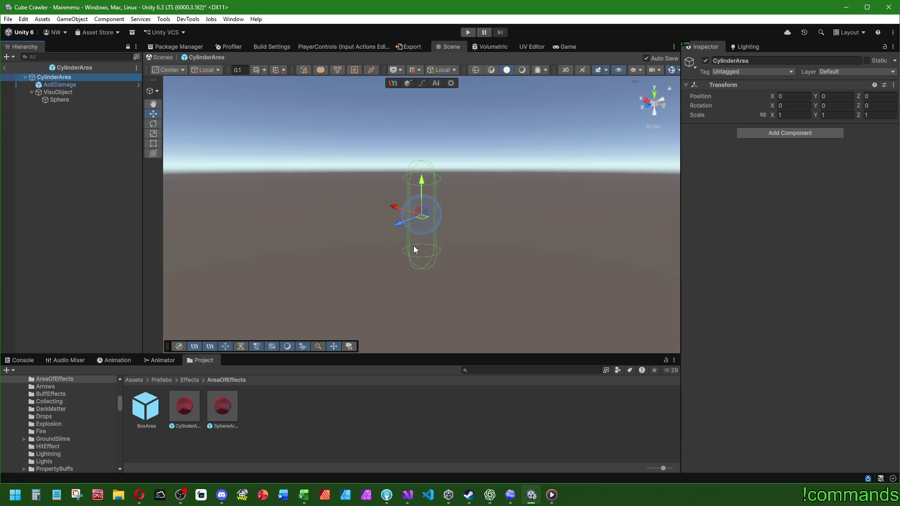
click(58, 92)
click(61, 84)
click(62, 78)
Link CylinderArea's VisuObject to AoEDamage's Visu Object field.
click(61, 86)
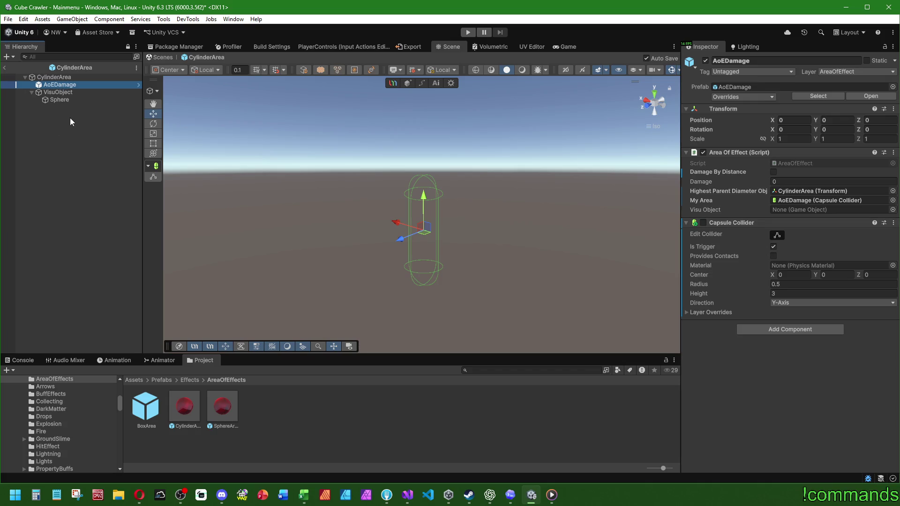
drag(59, 92, 825, 210)
click(60, 100)
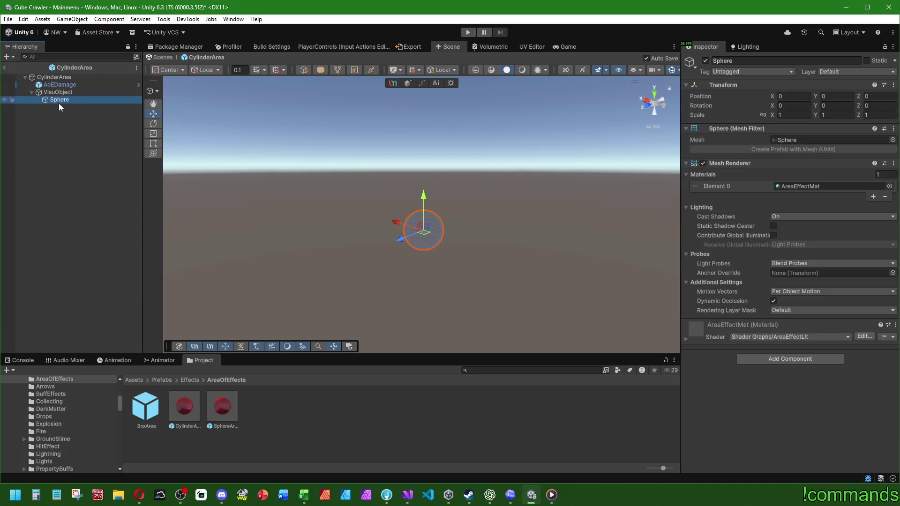
right_click(63, 92)
Add a 3D Capsule under VisuObject and remove its Capsule Collider.
mouse_move(168, 288)
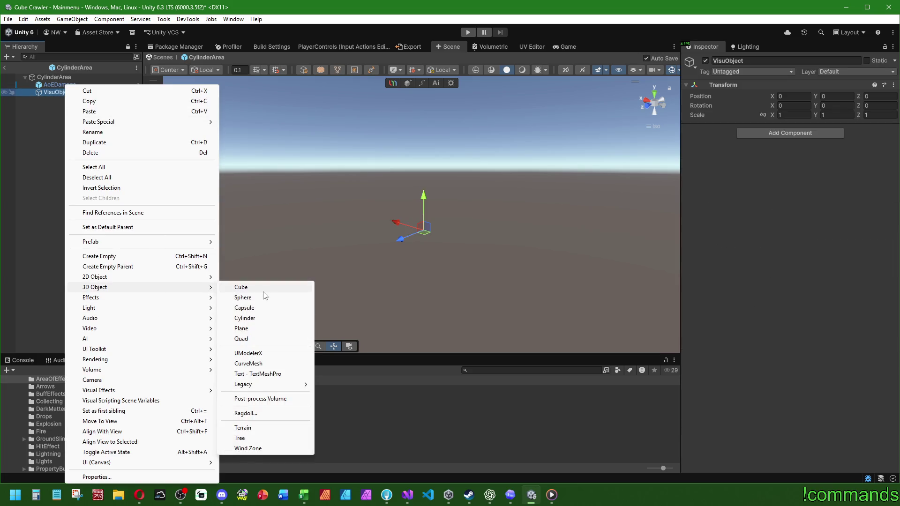
click(256, 307)
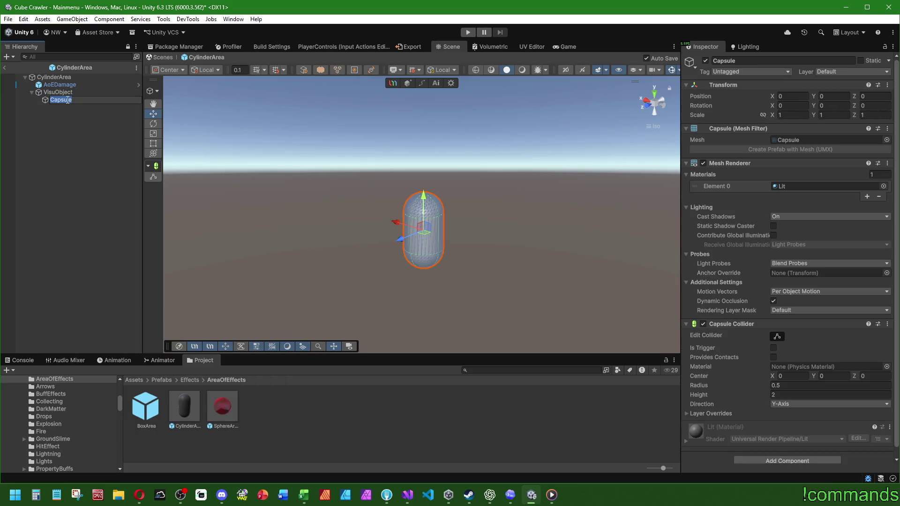
right_click(732, 324)
click(769, 343)
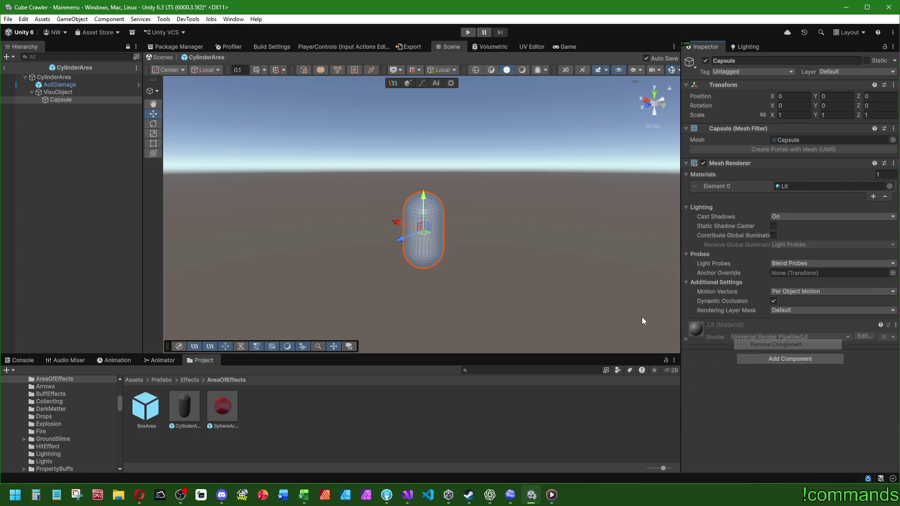
Set the capsule's Transform scale to 0.5 on X and Z.
click(65, 78)
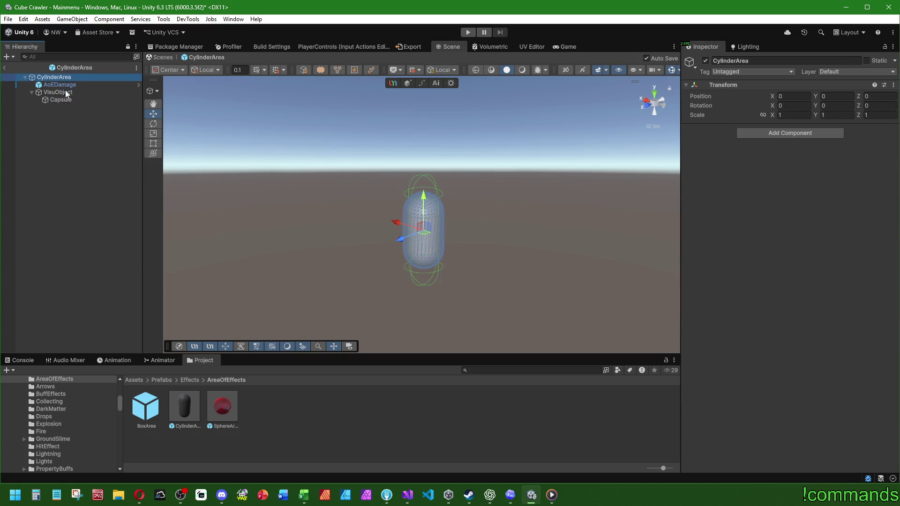
click(66, 86)
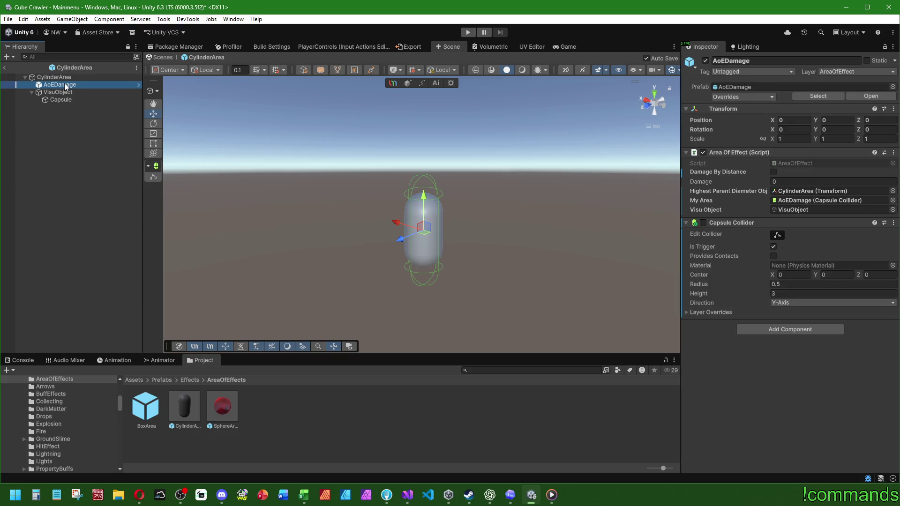
click(61, 100)
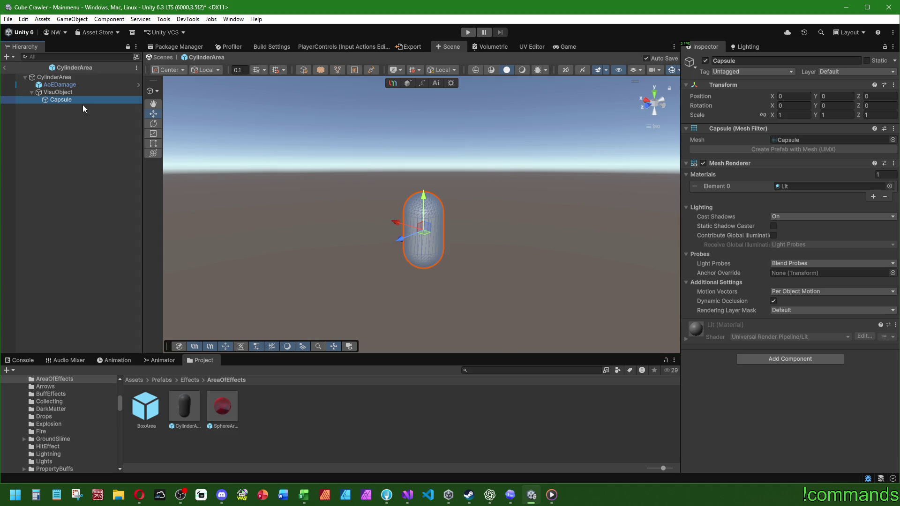
click(798, 116)
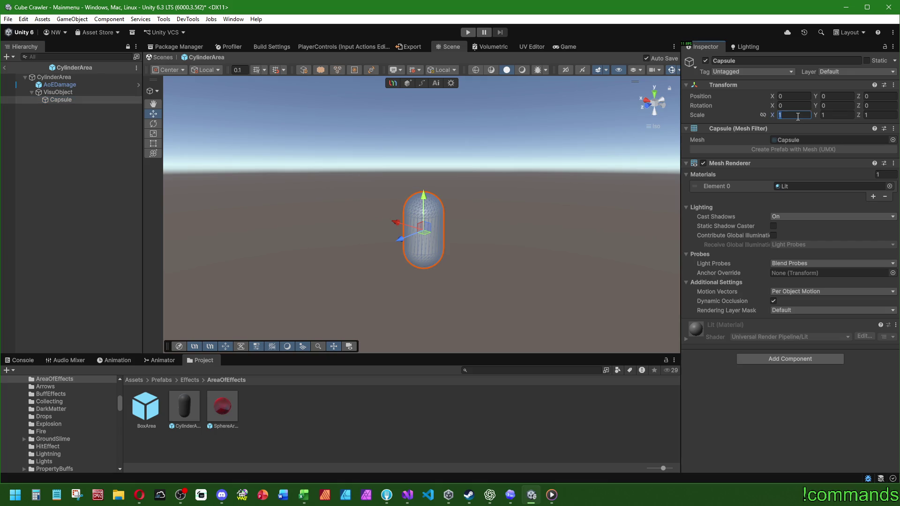
text(0,5)
key(Tab)
text(0,5)
key(Tab)
text(0,5)
click(839, 114)
Try a capsule Y scale of 1.5 and compare it with the collider outline.
text(3)
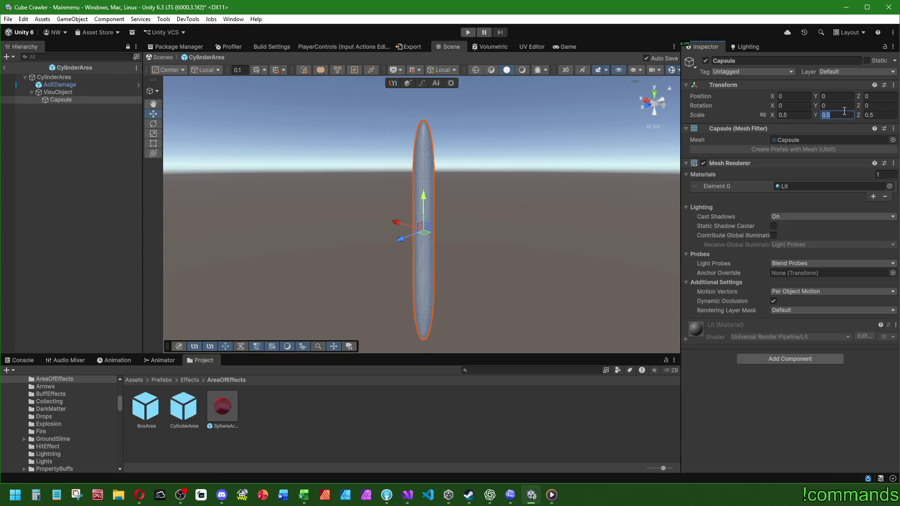
key(BackSpace)
text(1,5)
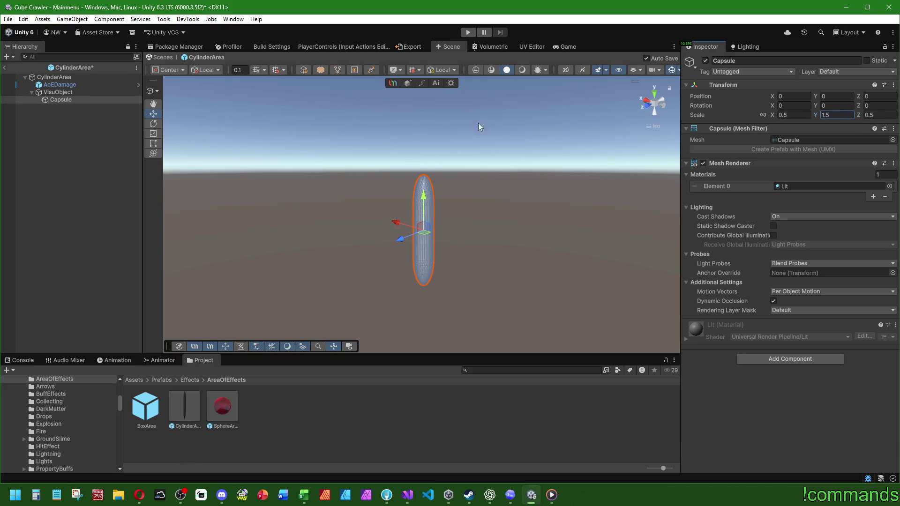
click(97, 78)
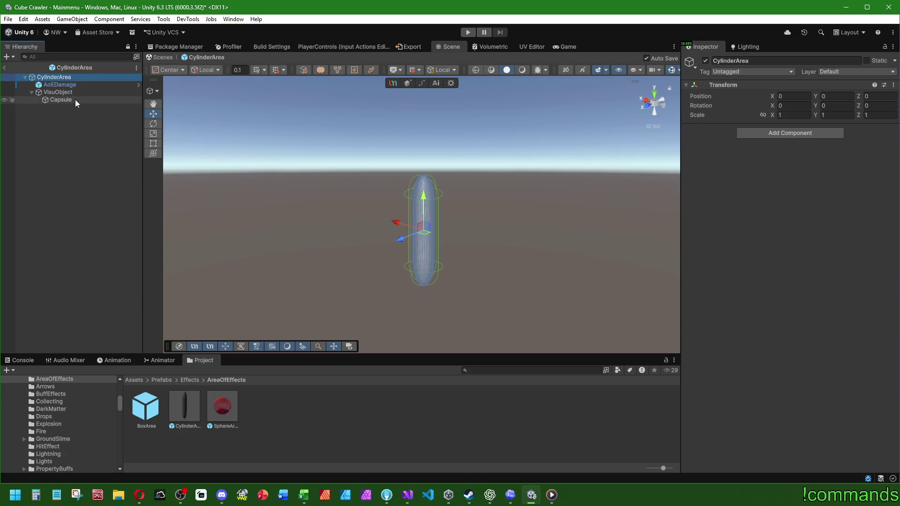
click(75, 99)
Scale the capsule to 0.75 on X and Z with a matching Y scale.
click(800, 116)
text(0,75)
click(838, 116)
text(0,1,5)
key(Tab)
text(0,75)
Compare the capsule side-on against AoEDamage's collider outline.
click(81, 78)
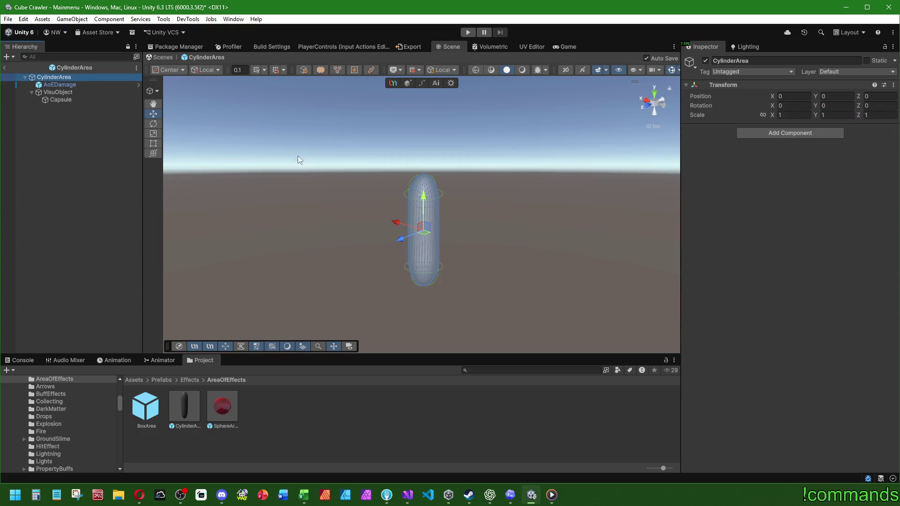
mouse_move(396, 184)
mouse_down()
mouse_move(296, 184)
mouse_move(269, 153)
mouse_move(97, 116)
mouse_up()
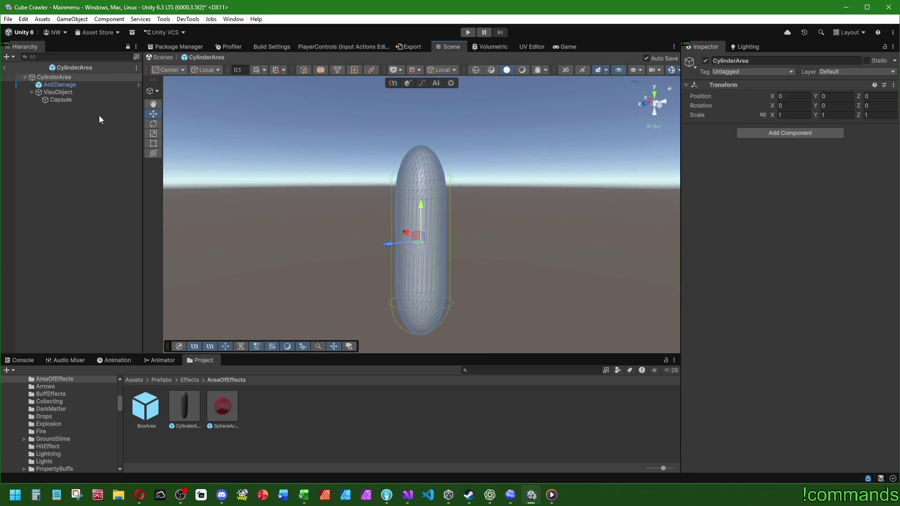
click(89, 106)
click(74, 100)
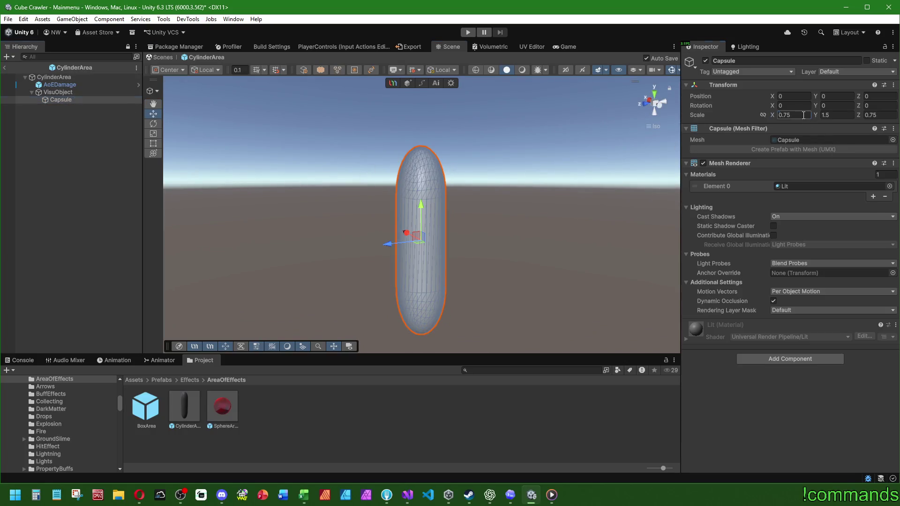
click(54, 77)
mouse_move(290, 160)
mouse_down()
mouse_move(265, 165)
mouse_move(227, 215)
mouse_move(285, 114)
mouse_move(253, 160)
mouse_up()
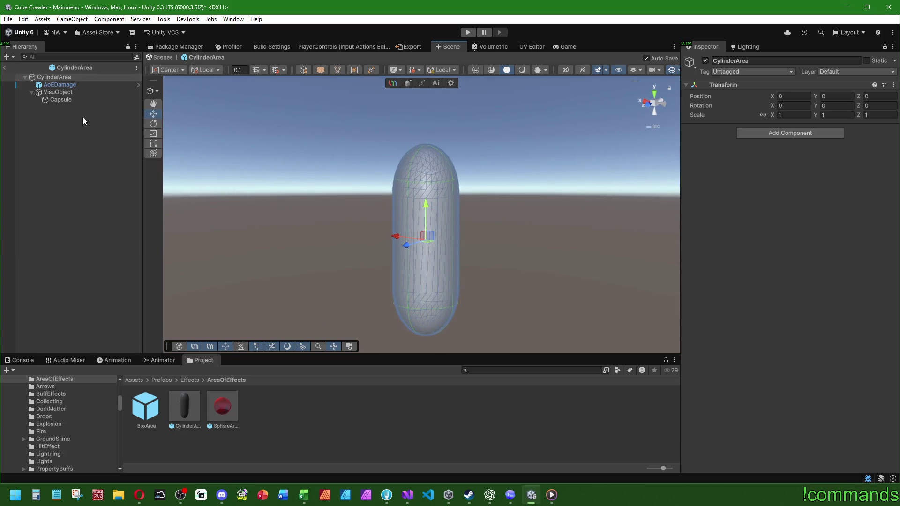
Try a capsule Y scale of 2 and compare it with the collider outline.
click(59, 100)
click(838, 115)
text(3)
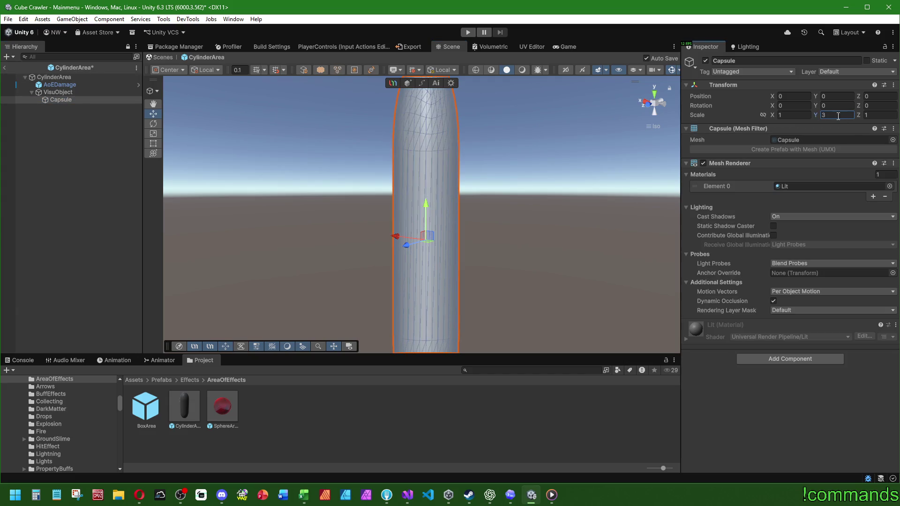
key(BackSpace)
text(2)
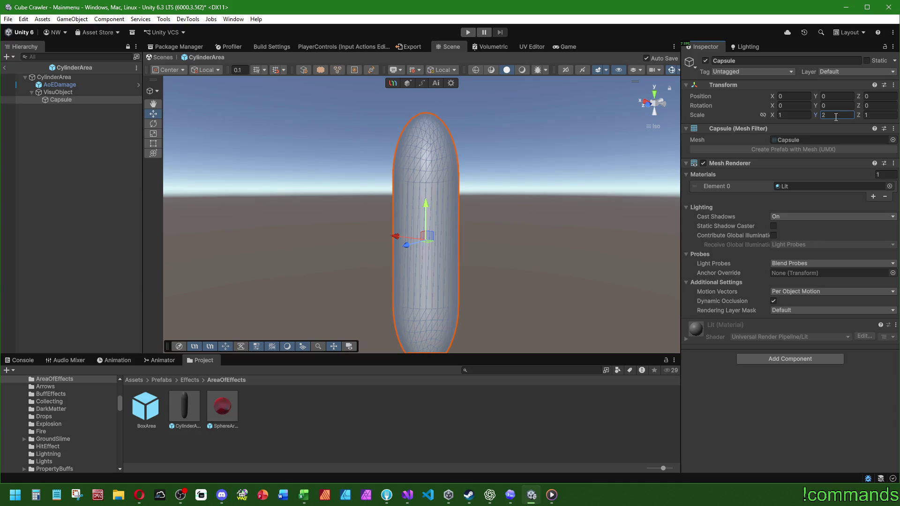
click(66, 78)
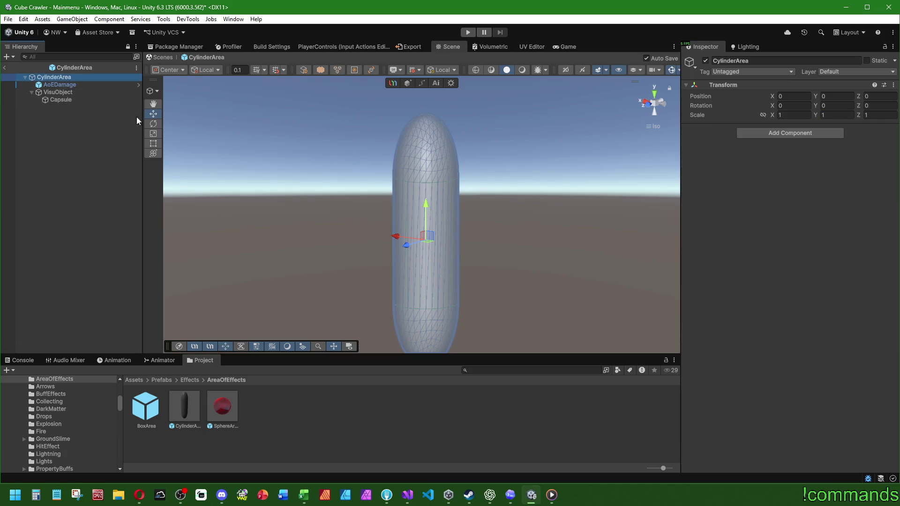
Change the capsule's Y scale to 1 and recheck it against the collider outline.
click(57, 92)
click(60, 100)
click(840, 115)
text(1.5)
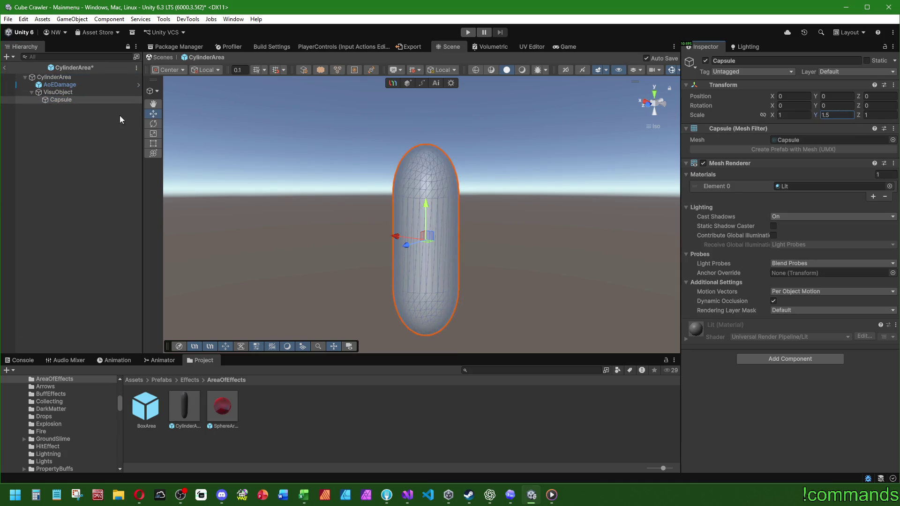
click(62, 77)
mouse_move(370, 262)
mouse_down()
mouse_move(415, 395)
mouse_move(415, 343)
mouse_move(426, 389)
mouse_move(57, 111)
mouse_up()
click(65, 101)
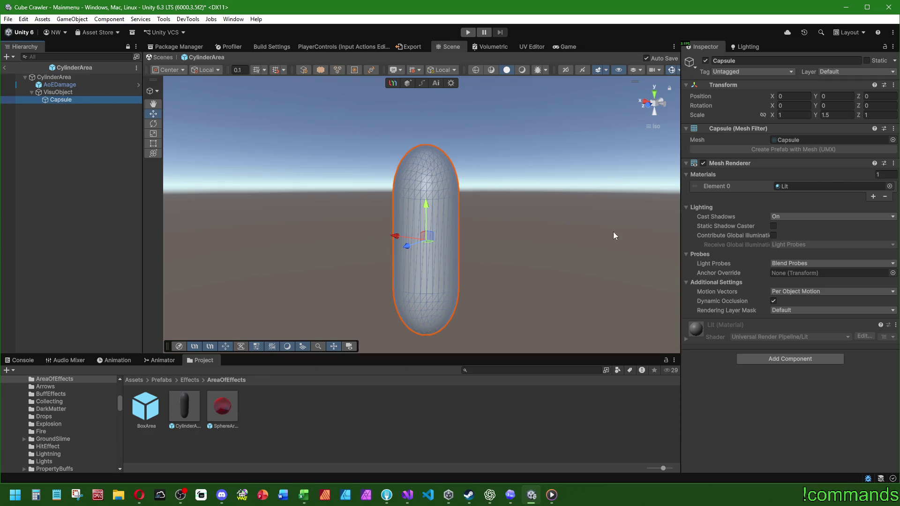
Verify AoEDamage's linked Visu Object, then reselect the capsule under VisuObject.
click(62, 92)
click(64, 86)
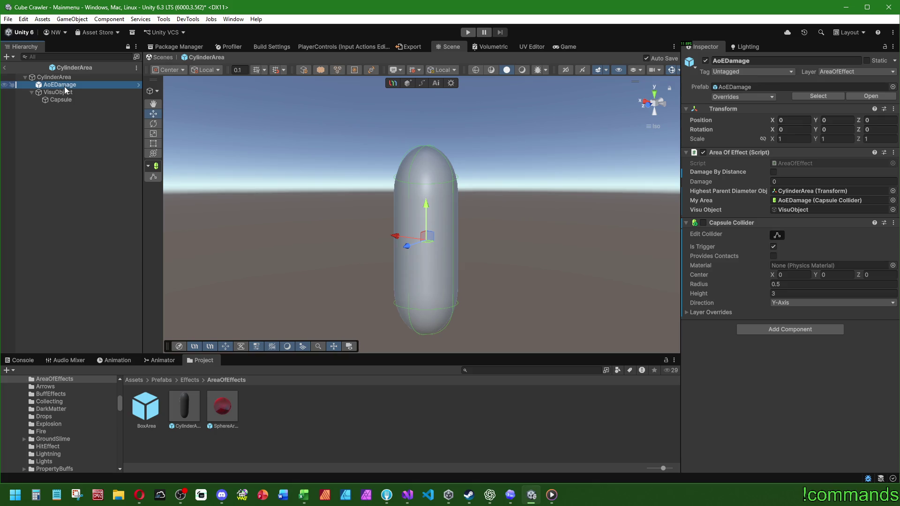
click(70, 99)
right_click(70, 92)
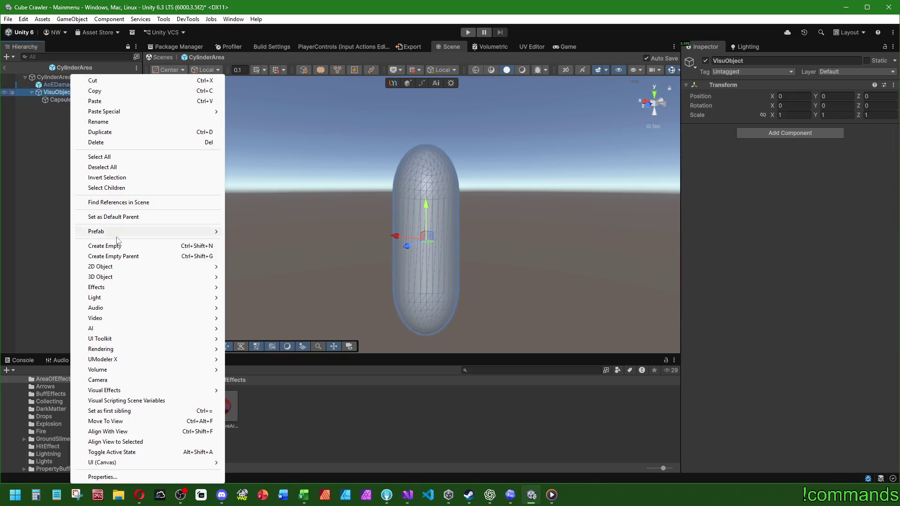